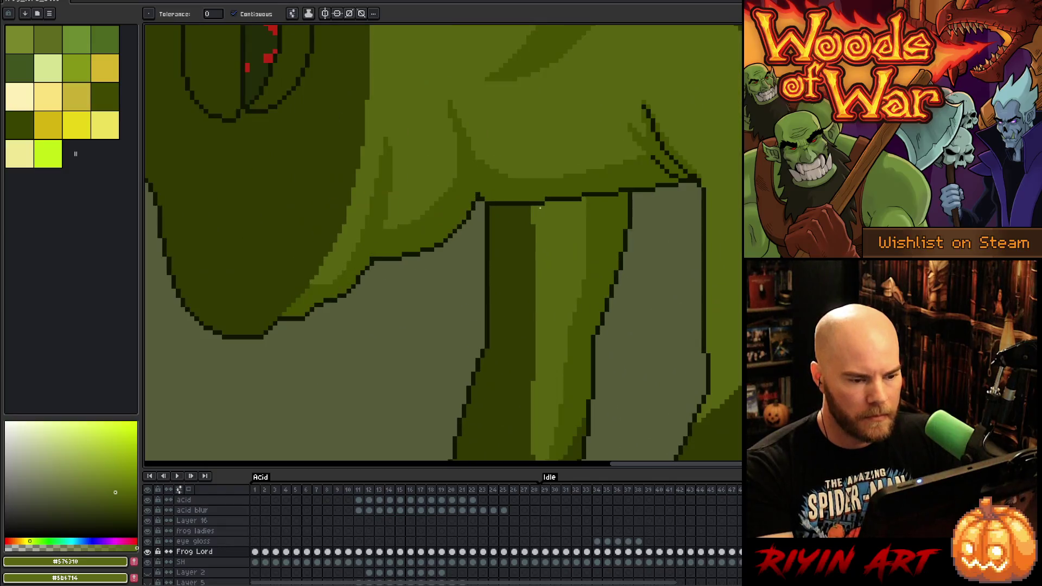
# Sample the dark #101300 outline colour, zoom out and play the full frog lord animation
pyautogui.press('i')
pyautogui.click(496, 186)
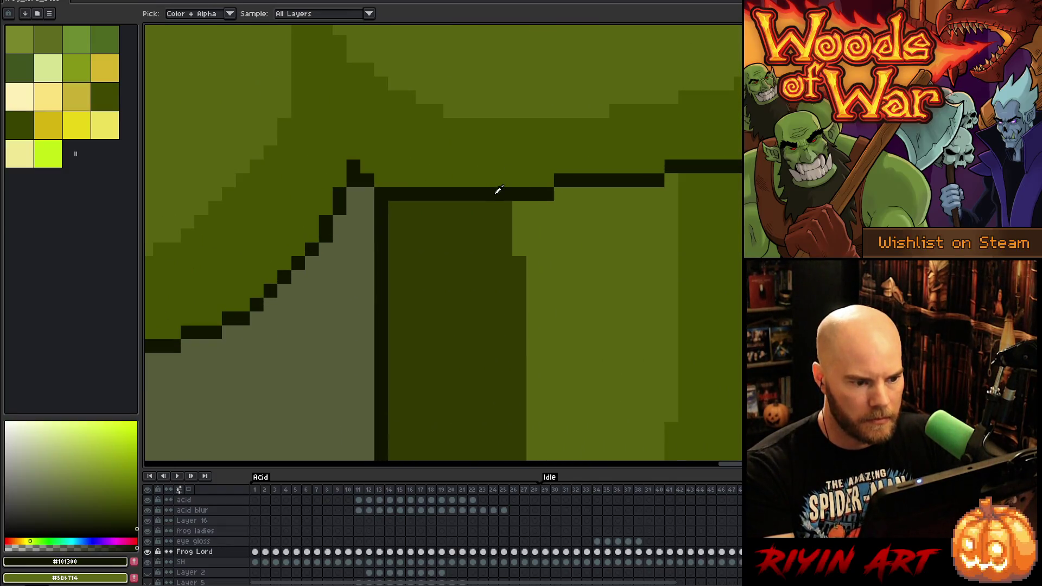
pyautogui.scroll(-5, 509, 230)
pyautogui.press('space')
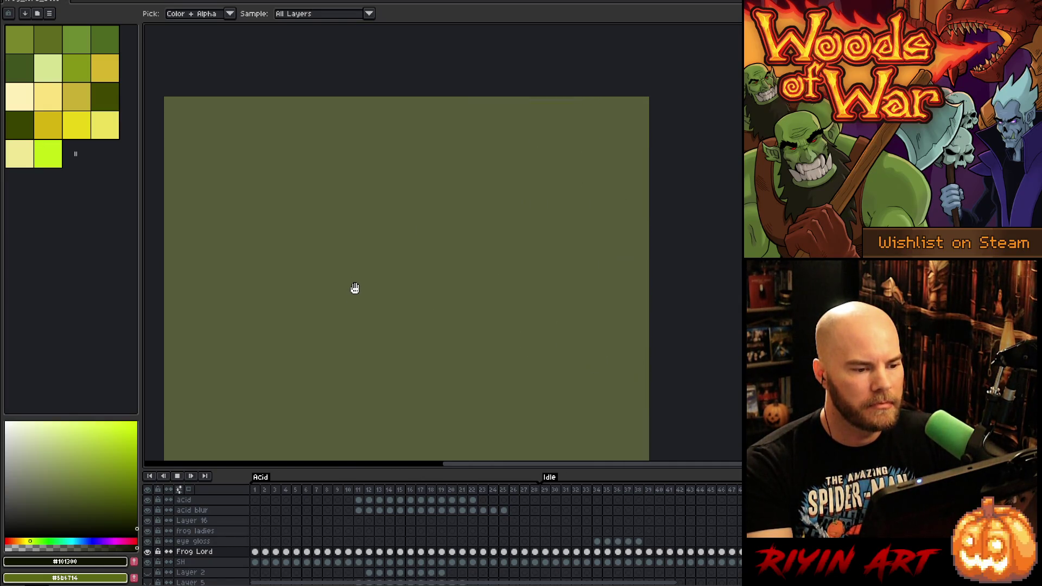
pyautogui.scroll(-2, 355, 289)
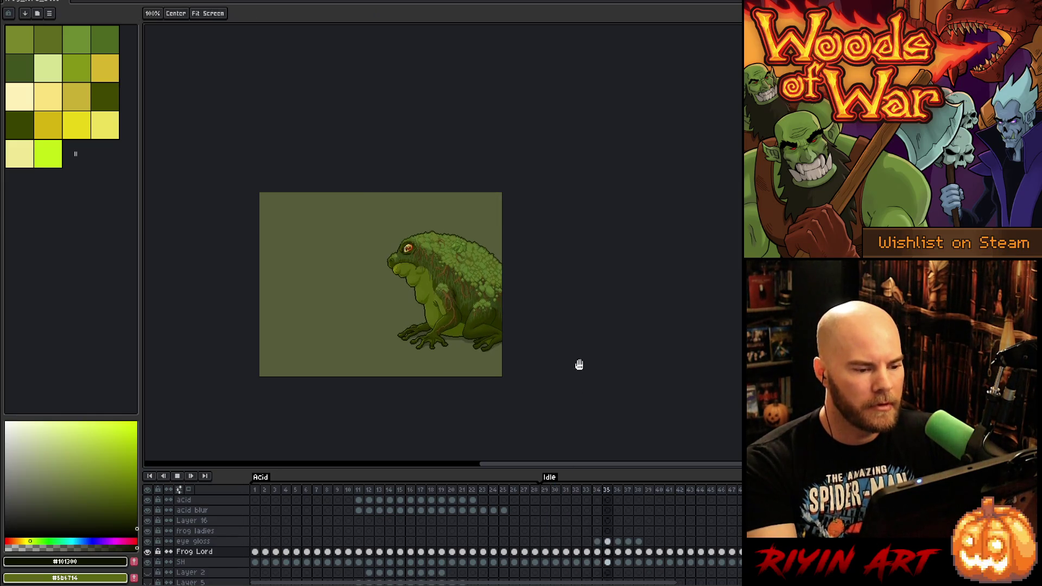
# Centre the frog, save the sprite with Ctrl+S, and restart playback from frame 1
pyautogui.moveTo(558, 320); pyautogui.dragTo(615, 300)
pyautogui.scroll(2, 622, 283)
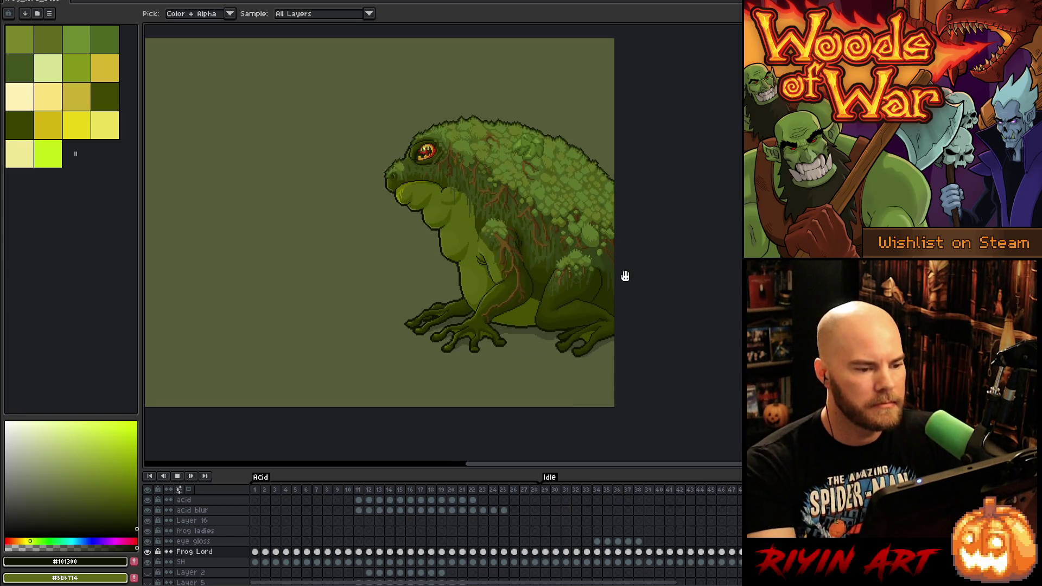
pyautogui.hotkey('ctrl', 's')
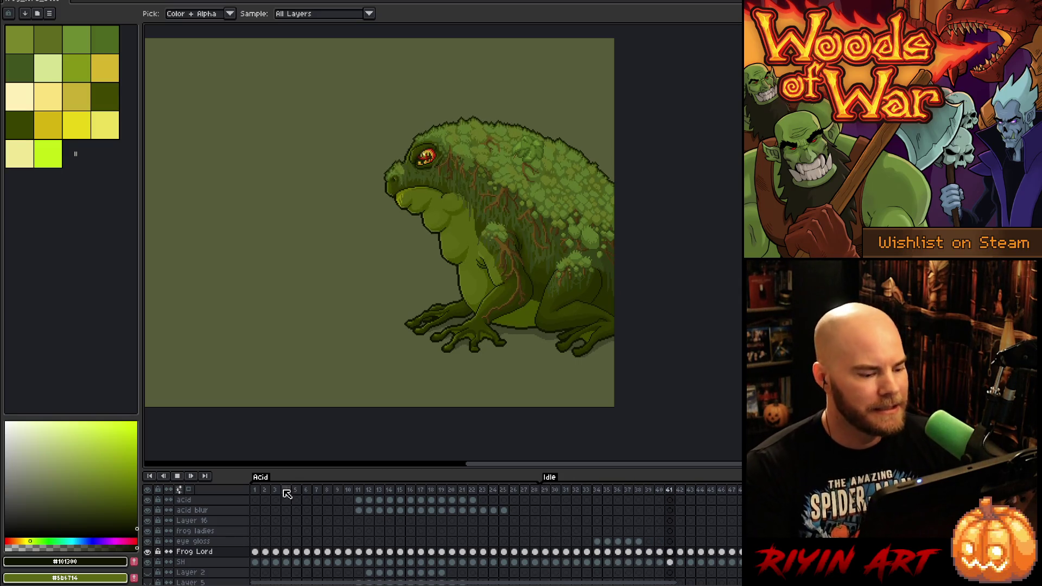
pyautogui.click(256, 490)
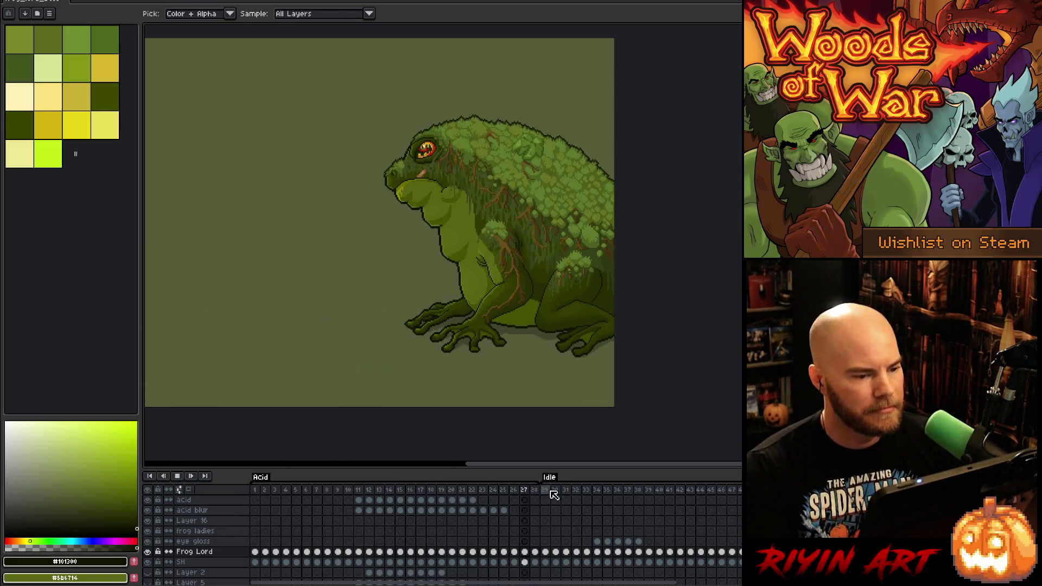
pyautogui.scroll(1, 551, 494)
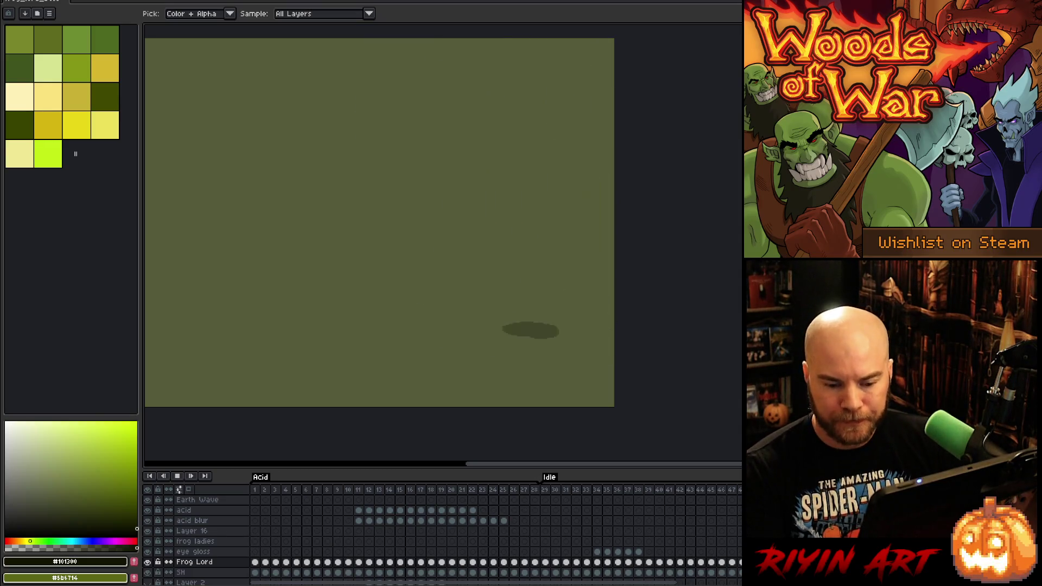
# Stop the animation playback and frame the frog in the view
pyautogui.press('Return')
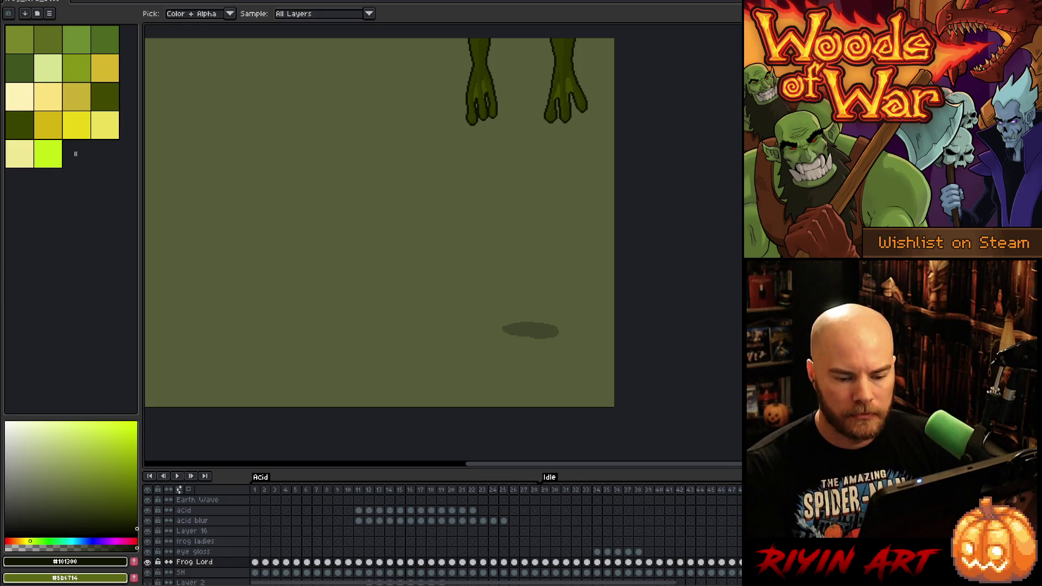
pyautogui.scroll(-3, 597, 293)
pyautogui.scroll(5, 622, 296)
pyautogui.moveTo(535, 341)
pyautogui.mouseDown()
pyautogui.moveTo(568, 293)
pyautogui.moveTo(621, 300)
pyautogui.mouseUp()
# Step between the crouched frog frame and the standing pose to compare them
pyautogui.press('i')
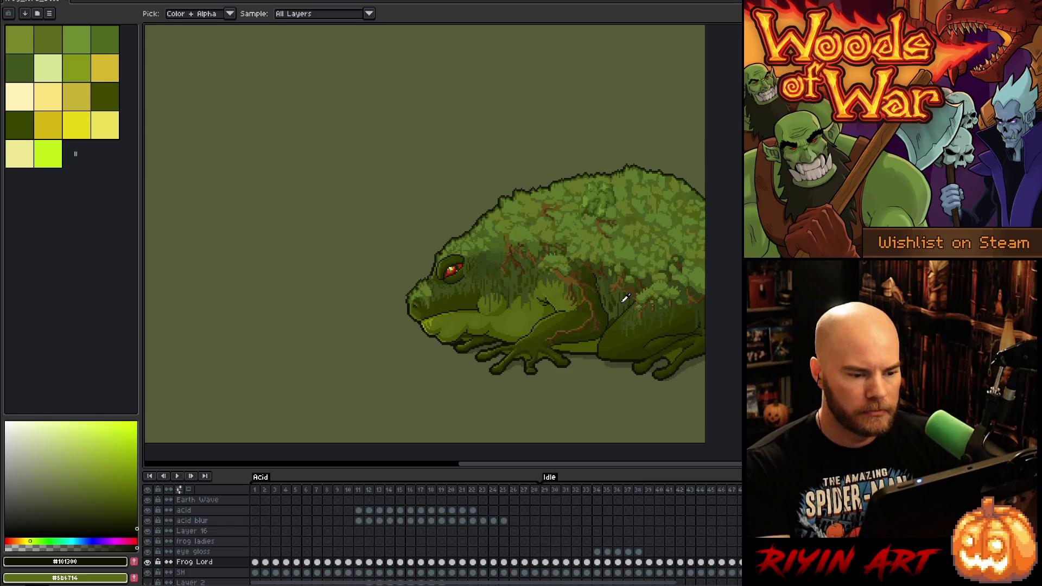
pyautogui.press('Right')
pyautogui.press('Right')
pyautogui.press('Left')
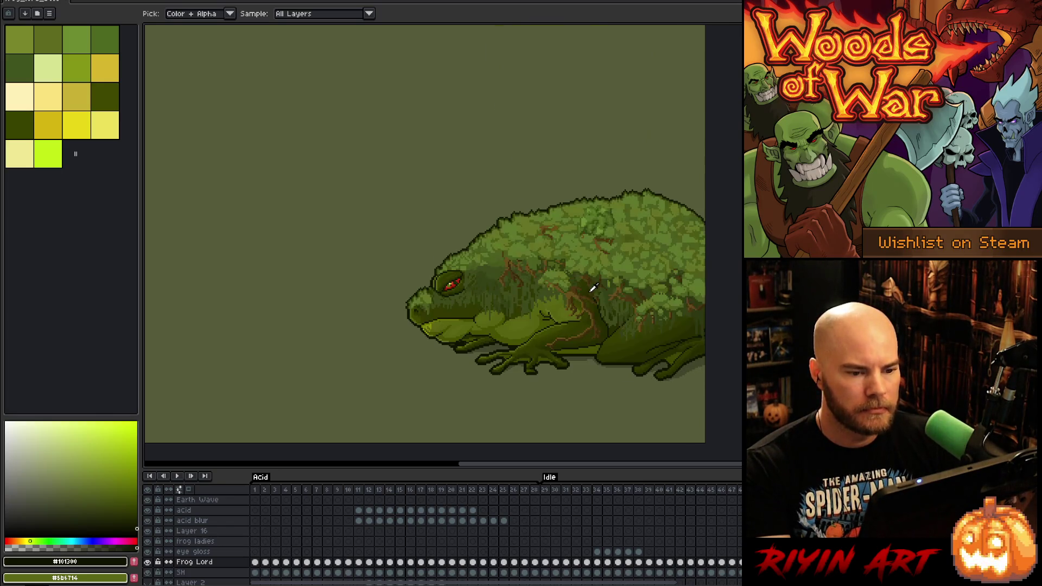
pyautogui.press('Right')
pyautogui.press('Right')
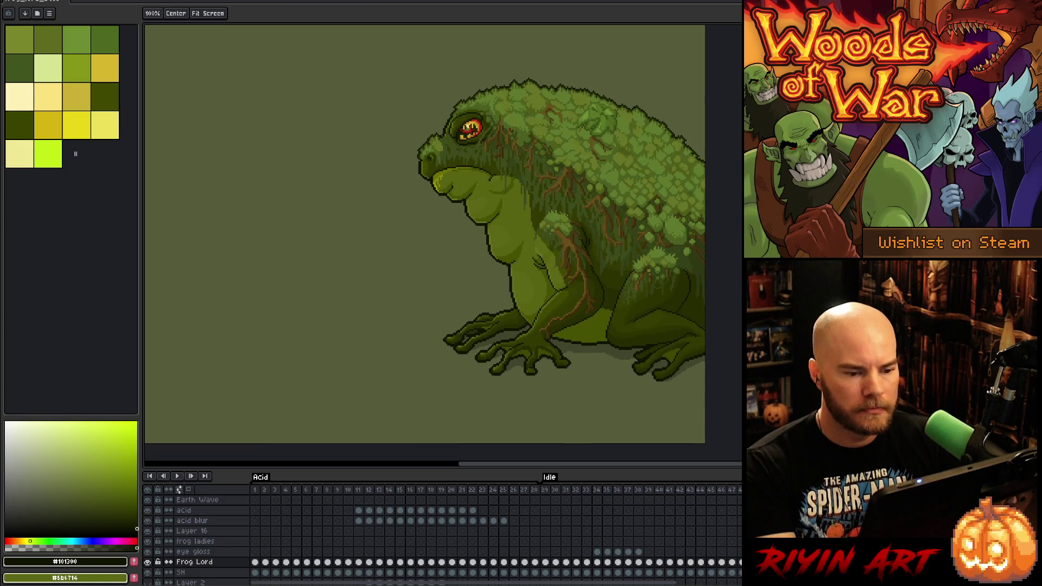
pyautogui.moveTo(471, 127); pyautogui.dragTo(422, 173)
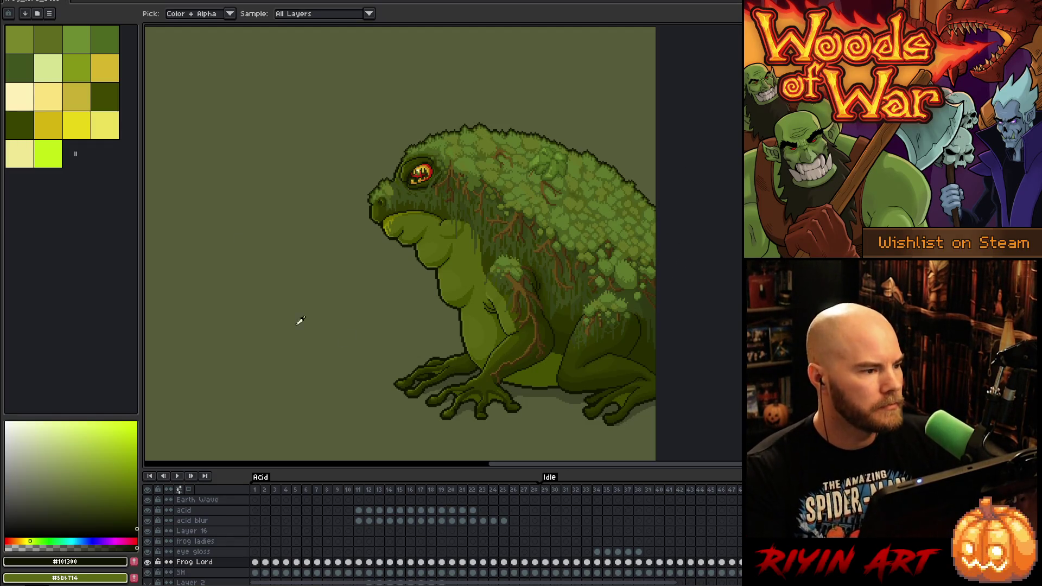
# Save the sprite as frog_lord_boss_v22
pyautogui.click(38, 2)
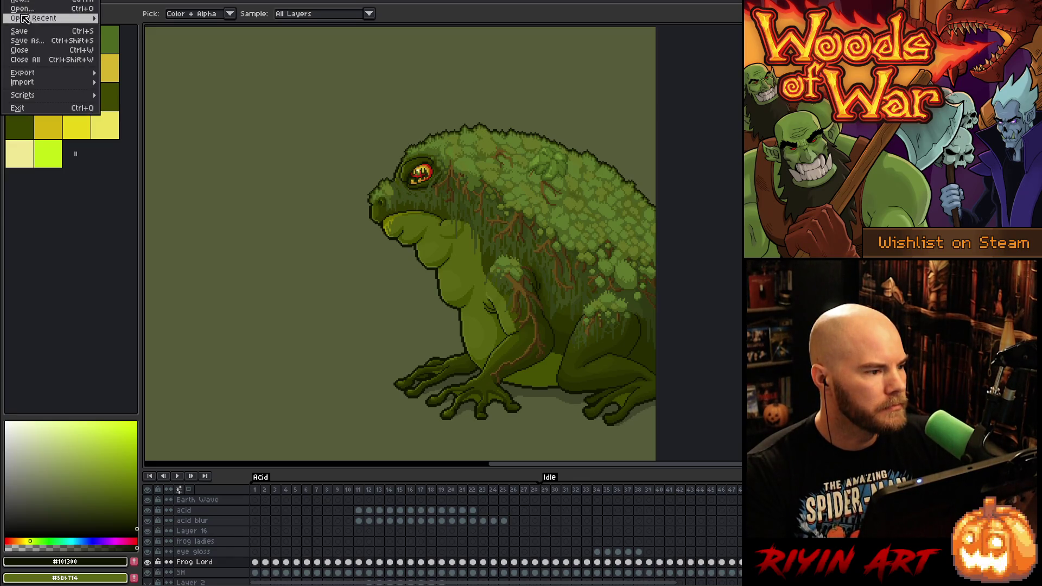
pyautogui.click(32, 46)
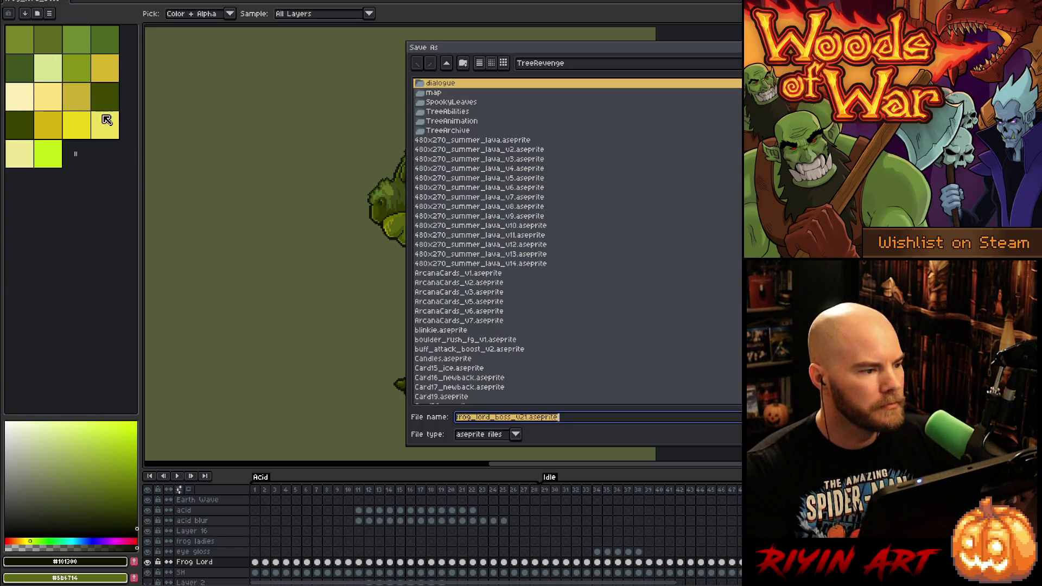
pyautogui.click(525, 418)
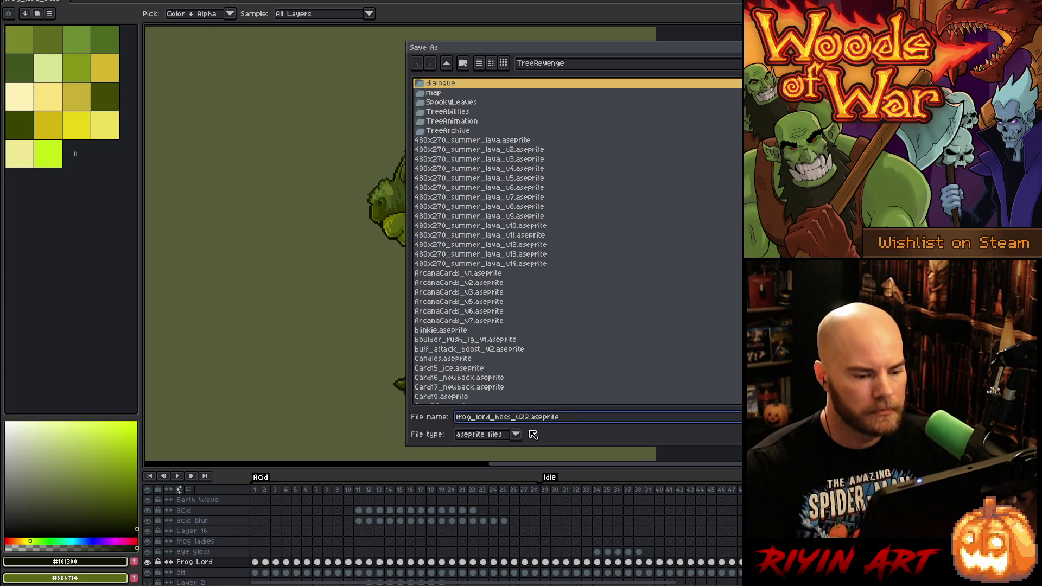
pyautogui.press('Return')
# Browse the Open dialog for the moss texture source file
pyautogui.click(38, 2)
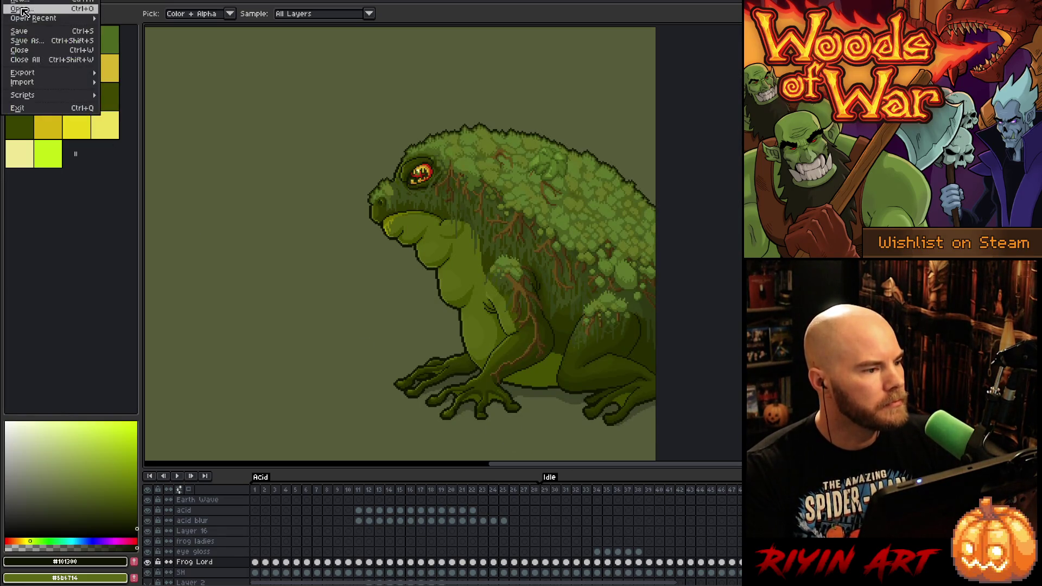
pyautogui.click(25, 13)
pyautogui.scroll(-10, 513, 287)
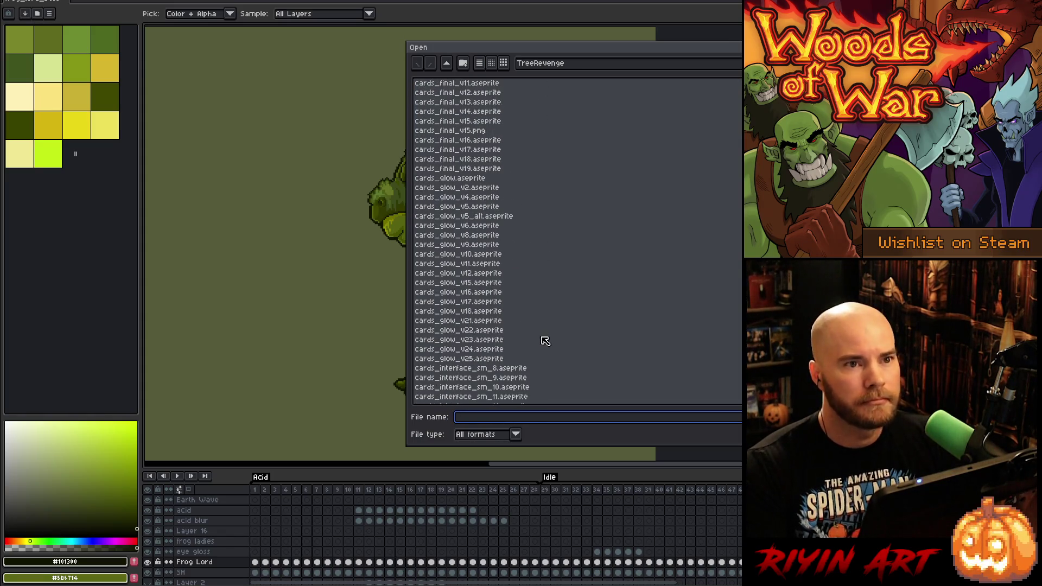
pyautogui.scroll(-3, 545, 340)
pyautogui.scroll(-3, 547, 341)
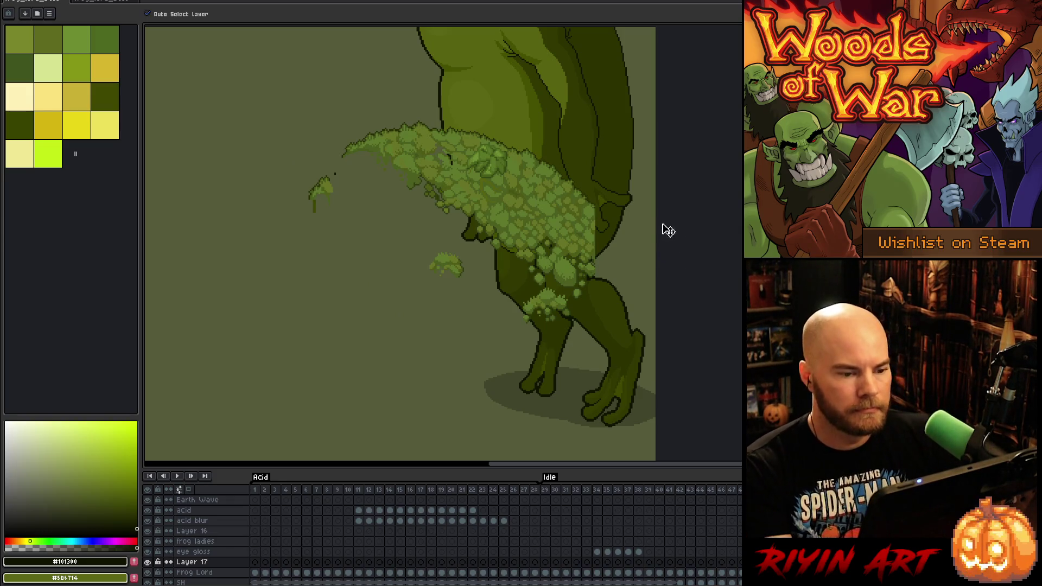
# Add Layer 18 and move a lassoed moss clump from Layer 17 onto the frog's thigh
pyautogui.moveTo(540, 237)
pyautogui.mouseDown()
pyautogui.moveTo(344, 235)
pyautogui.moveTo(366, 251)
pyautogui.moveTo(402, 231)
pyautogui.mouseUp()
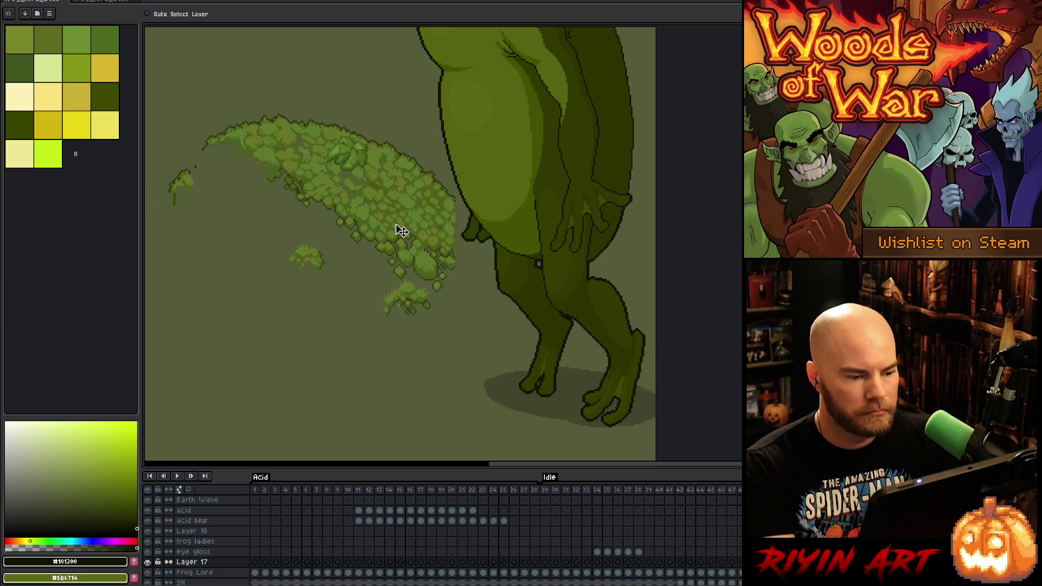
pyautogui.hotkey('shift', 'n')
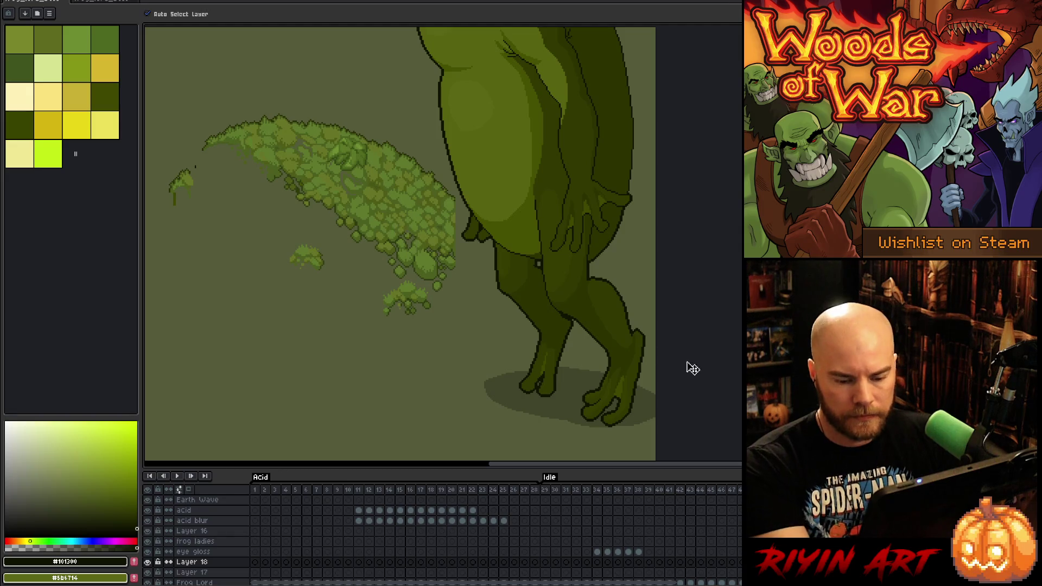
pyautogui.press('m')
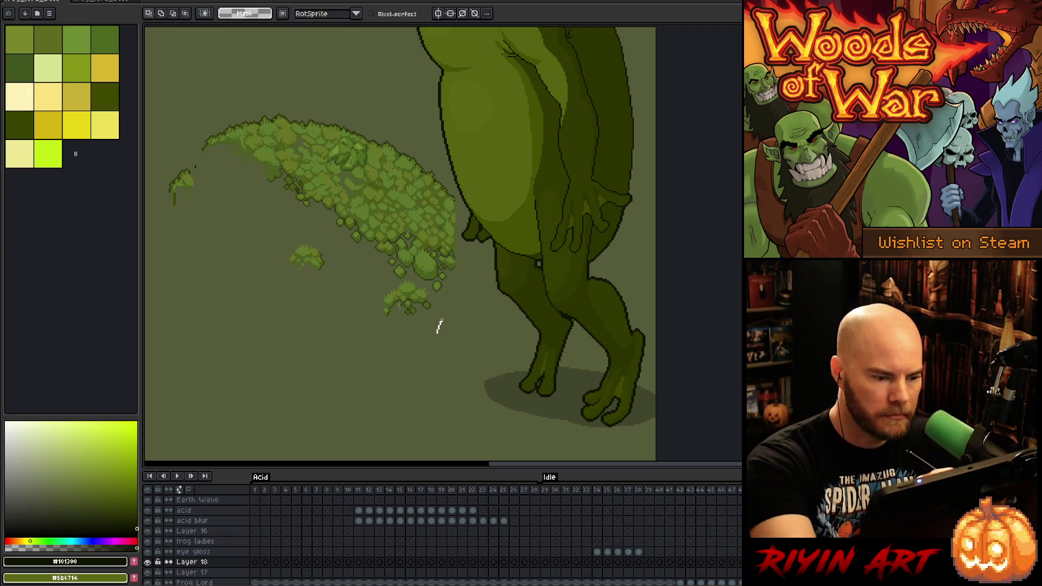
pyautogui.moveTo(356, 327); pyautogui.dragTo(399, 371)
pyautogui.click(192, 572)
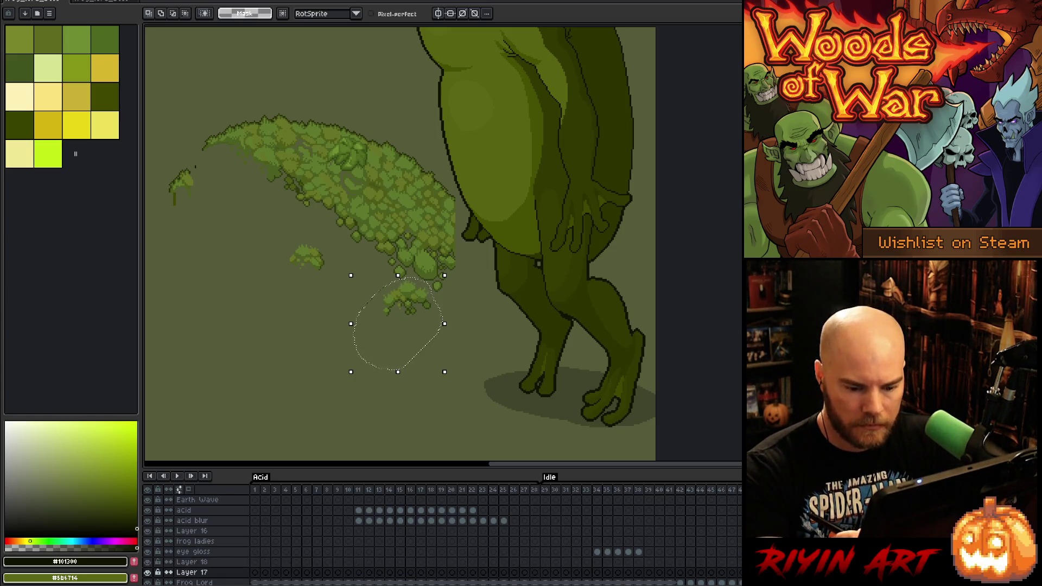
pyautogui.hotkey('ctrl', 'x')
pyautogui.click(192, 562)
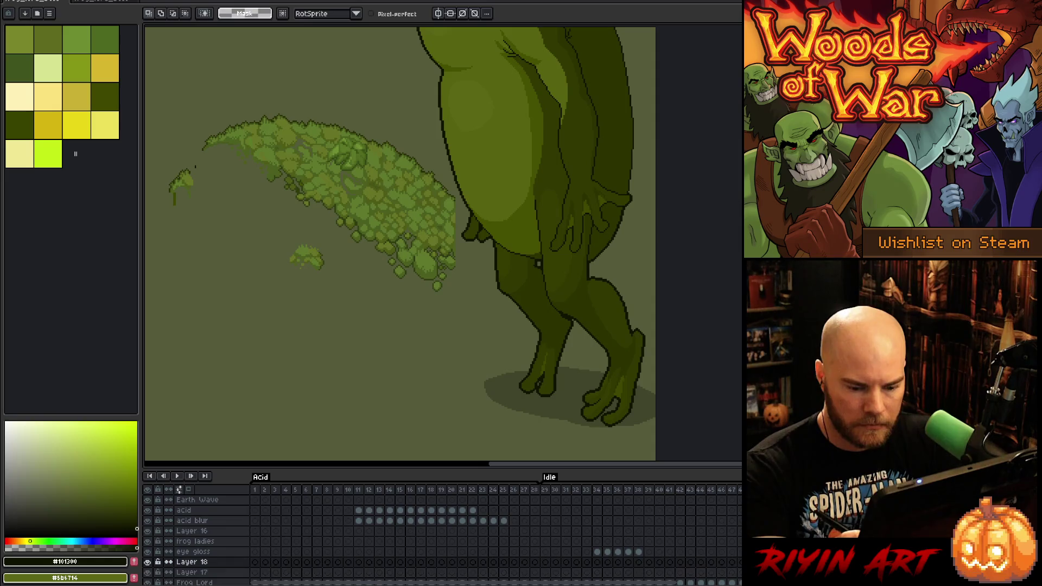
pyautogui.hotkey('ctrl', 'v')
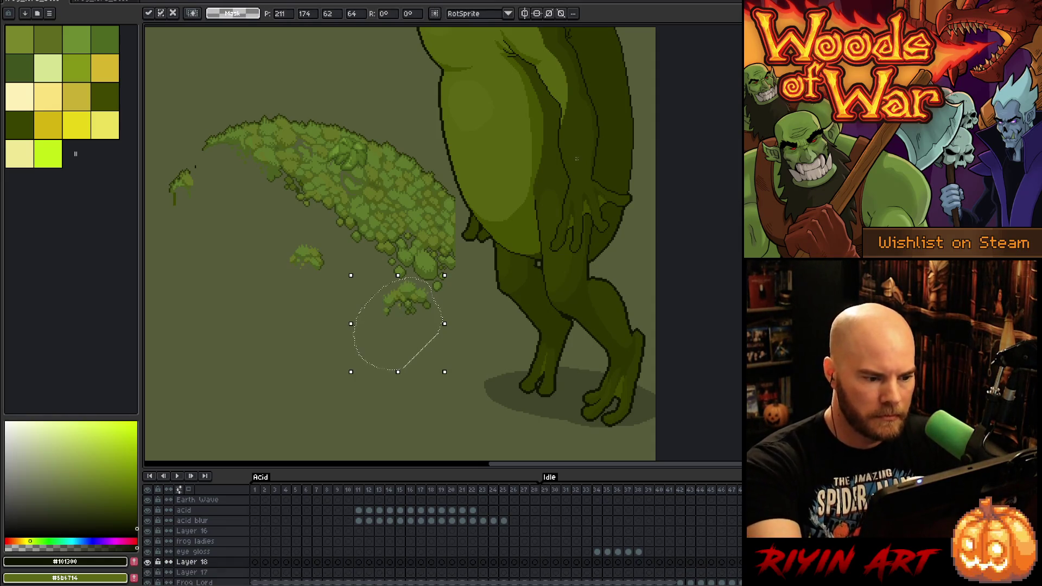
pyautogui.moveTo(419, 292)
pyautogui.mouseDown()
pyautogui.moveTo(473, 292)
pyautogui.moveTo(602, 181)
pyautogui.moveTo(565, 142)
pyautogui.mouseUp()
pyautogui.moveTo(553, 191); pyautogui.dragTo(557, 198)
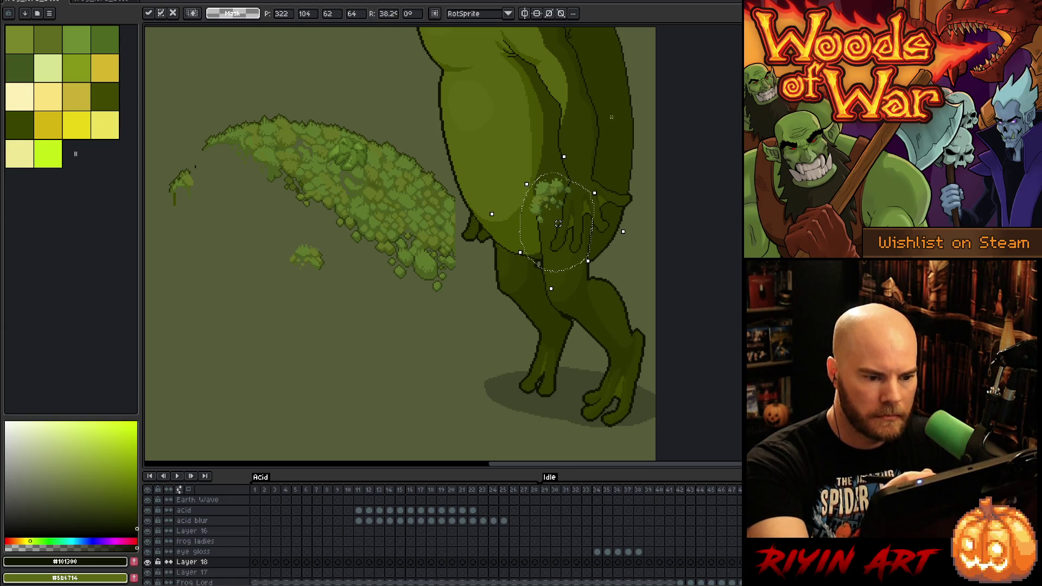
pyautogui.press('Return')
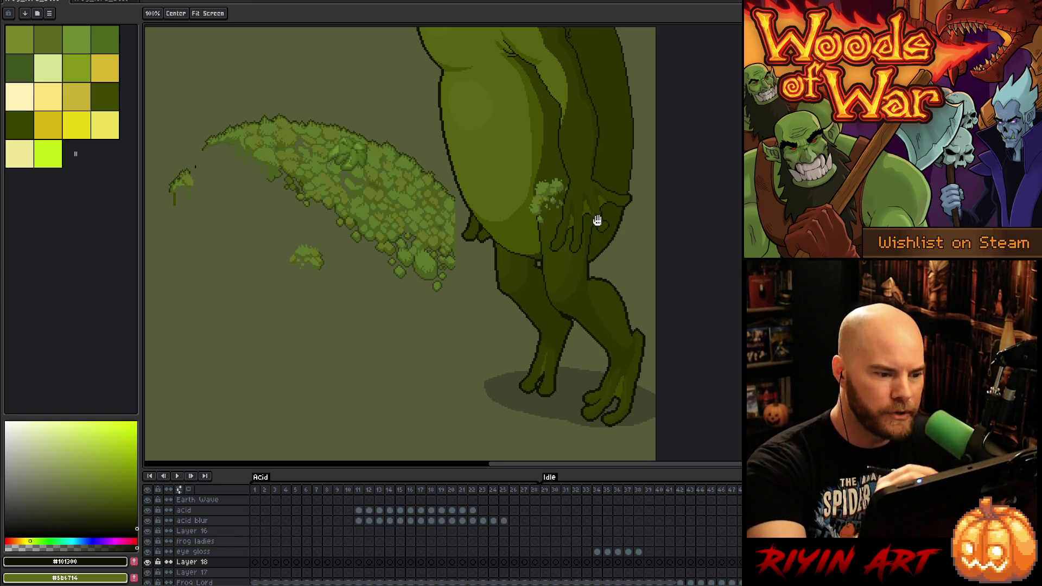
# Lasso another small moss clump on Layer 17 and copy it in place
pyautogui.moveTo(598, 221); pyautogui.dragTo(640, 340)
pyautogui.moveTo(327, 384)
pyautogui.mouseDown()
pyautogui.moveTo(367, 376)
pyautogui.moveTo(344, 368)
pyautogui.mouseUp()
pyautogui.hotkey('ctrl', 'c')
pyautogui.hotkey('ctrl', 'v')
pyautogui.moveTo(544, 196); pyautogui.dragTo(343, 380)
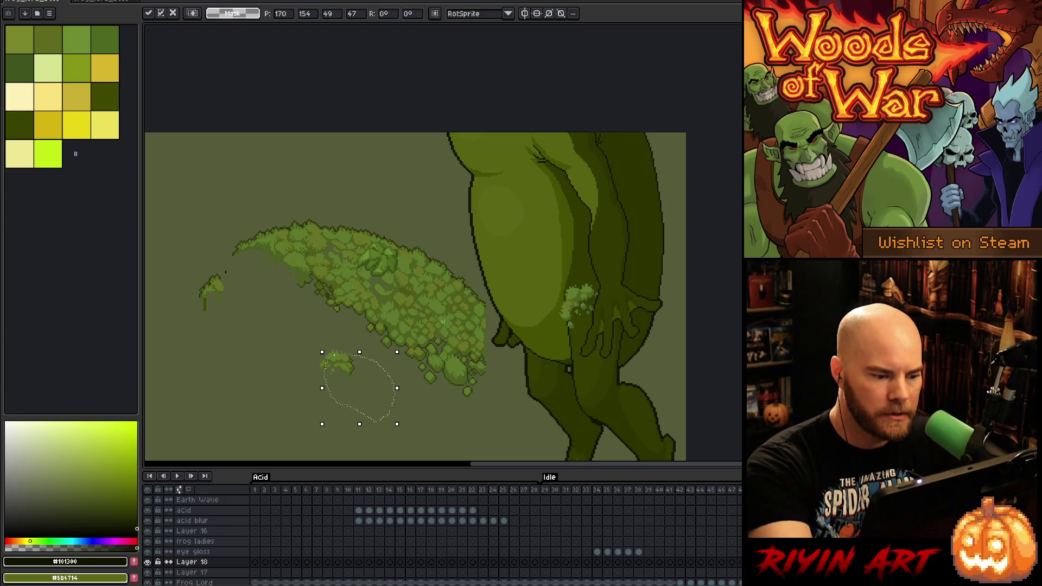
pyautogui.press('Return')
# Delete that clump from Layer 17 and paste it onto the frog's body on Layer 18
pyautogui.press('Down')
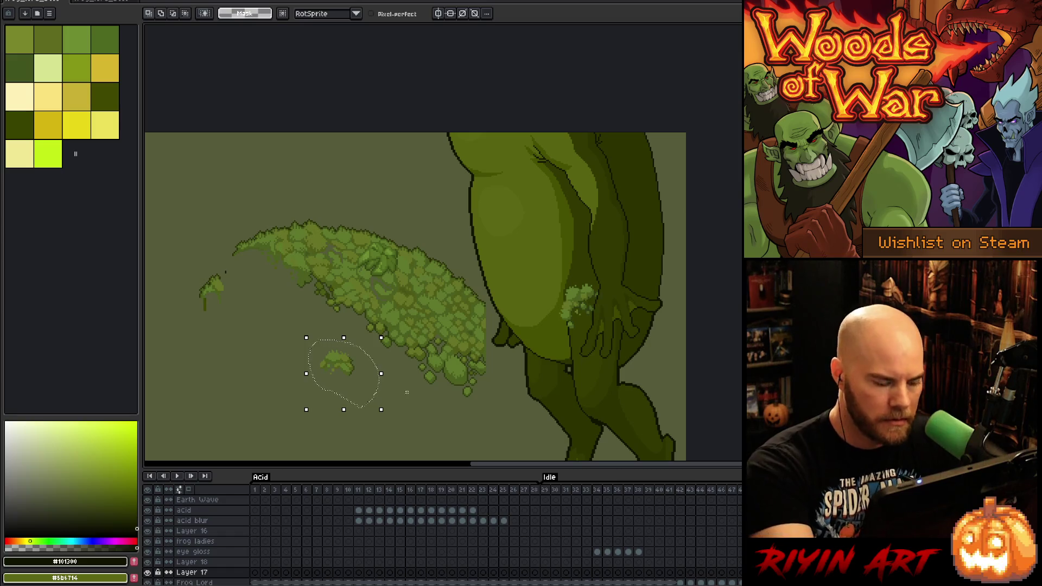
pyautogui.press('Delete')
pyautogui.press('Up')
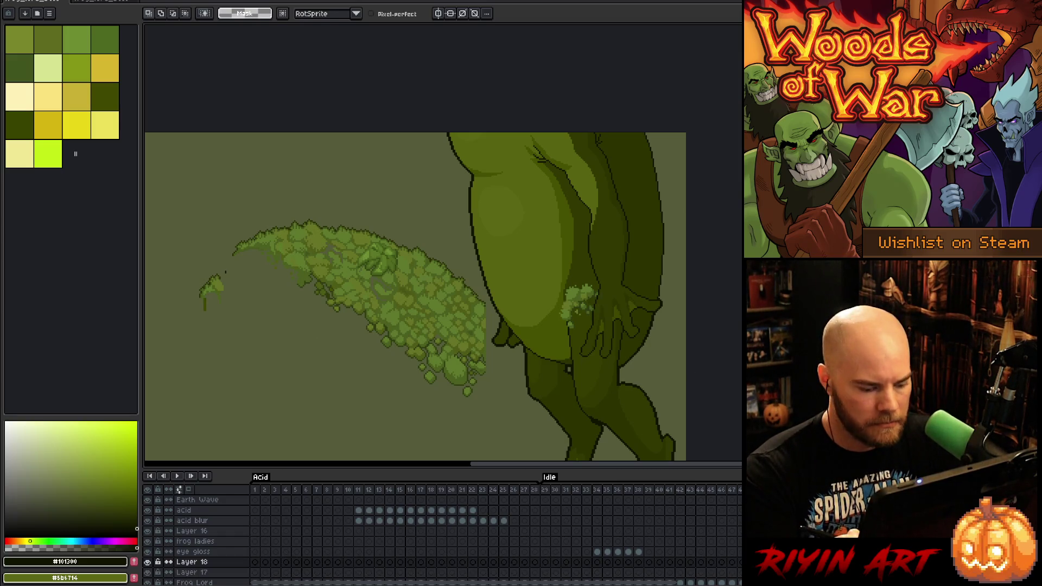
pyautogui.hotkey('ctrl', 'v')
pyautogui.moveTo(343, 373)
pyautogui.mouseDown()
pyautogui.moveTo(375, 326)
pyautogui.moveTo(573, 140)
pyautogui.mouseUp()
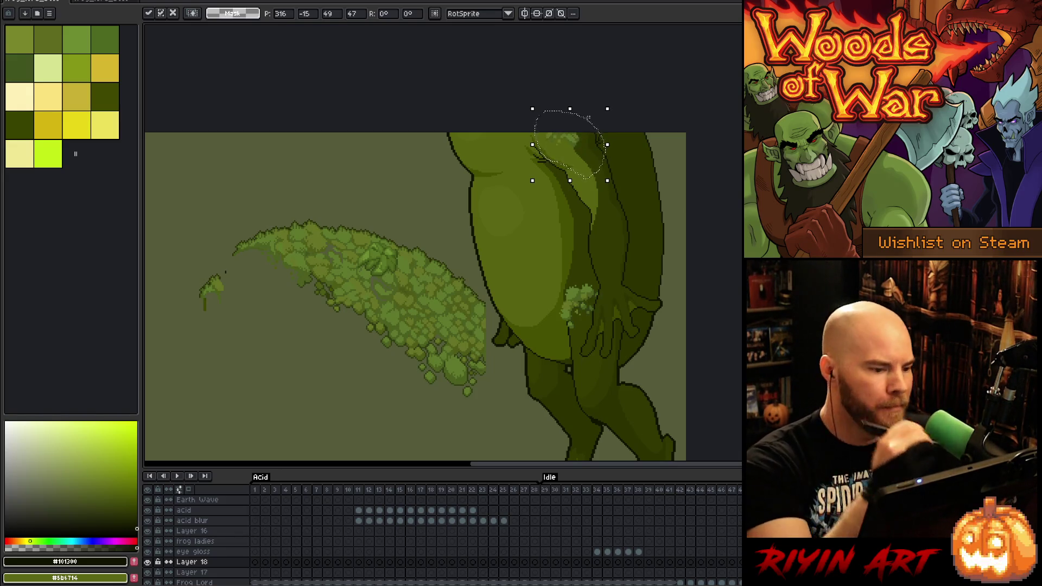
pyautogui.click(675, 228)
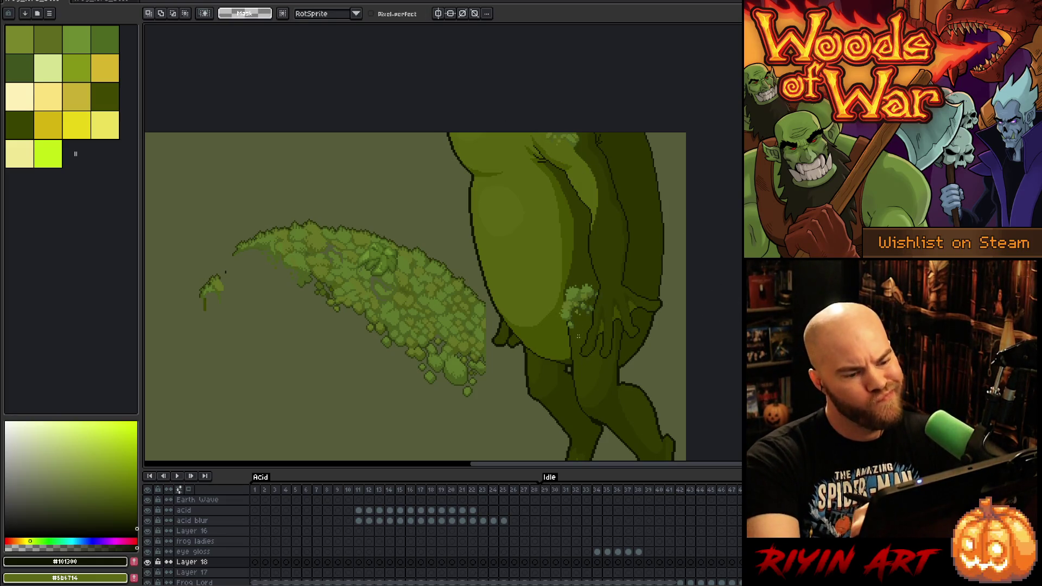
pyautogui.moveTo(513, 259)
pyautogui.mouseDown()
pyautogui.moveTo(398, 415)
pyautogui.moveTo(272, 360)
pyautogui.moveTo(380, 190)
pyautogui.mouseUp()
# On Layer 17, rotate the moss patch about -38° and set it over the frog
pyautogui.click(192, 572)
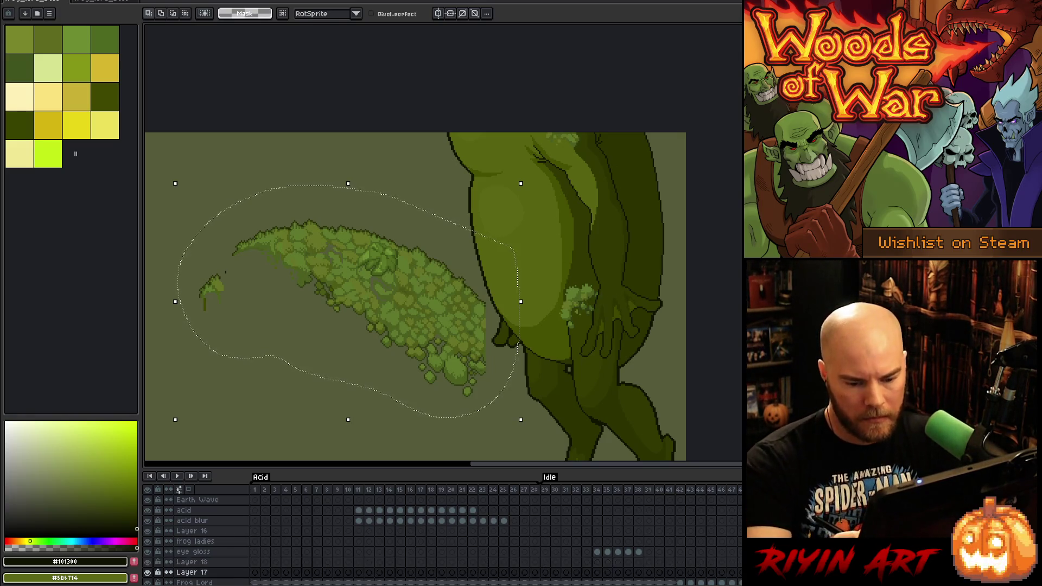
pyautogui.moveTo(530, 172); pyautogui.dragTo(540, 339)
pyautogui.moveTo(407, 372)
pyautogui.mouseDown()
pyautogui.moveTo(684, 214)
pyautogui.moveTo(653, 212)
pyautogui.moveTo(662, 202)
pyautogui.moveTo(673, 218)
pyautogui.moveTo(663, 218)
pyautogui.moveTo(665, 262)
pyautogui.moveTo(661, 242)
pyautogui.moveTo(440, 313)
pyautogui.moveTo(414, 343)
pyautogui.mouseUp()
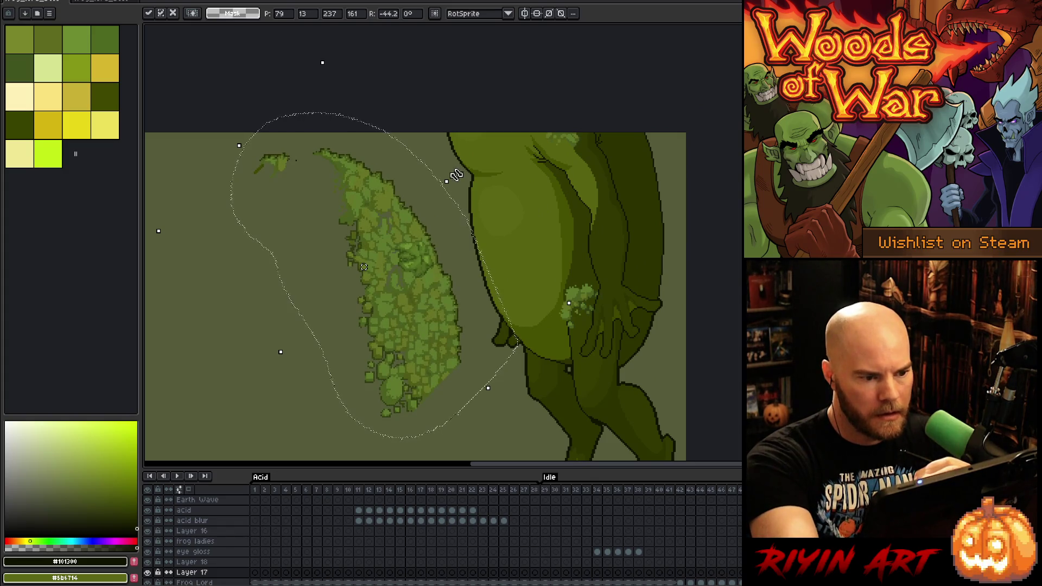
pyautogui.click(492, 397)
# Reselect the patch, rotate it about -10.5° and move it onto the frog's right side
pyautogui.moveTo(496, 400)
pyautogui.mouseDown()
pyautogui.moveTo(467, 419)
pyautogui.moveTo(477, 402)
pyautogui.mouseUp()
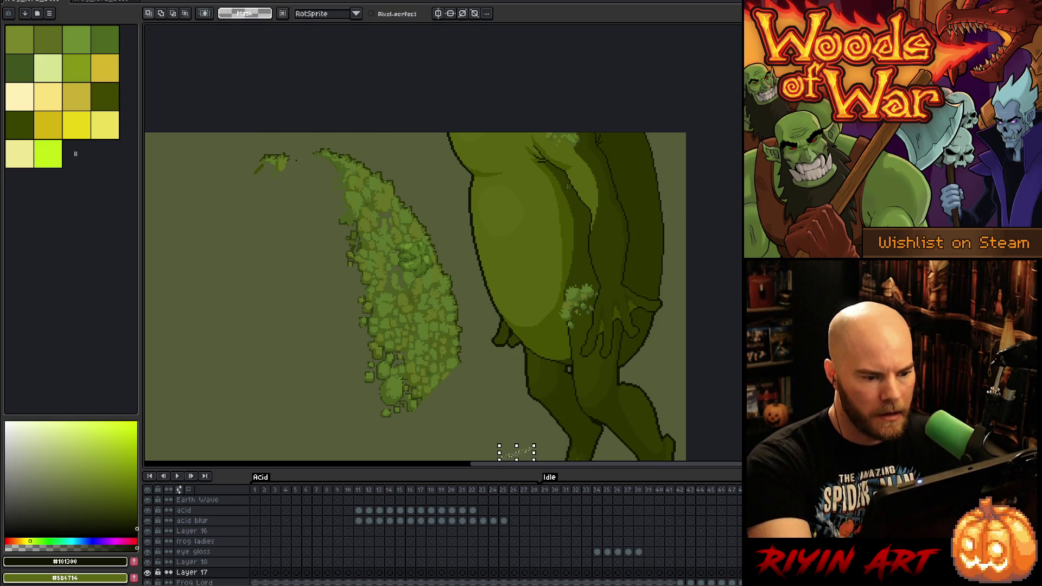
pyautogui.moveTo(526, 100); pyautogui.dragTo(559, 142)
pyautogui.moveTo(413, 312)
pyautogui.mouseDown()
pyautogui.moveTo(667, 232)
pyautogui.moveTo(660, 227)
pyautogui.moveTo(673, 220)
pyautogui.moveTo(678, 231)
pyautogui.moveTo(680, 215)
pyautogui.moveTo(667, 225)
pyautogui.moveTo(666, 214)
pyautogui.mouseUp()
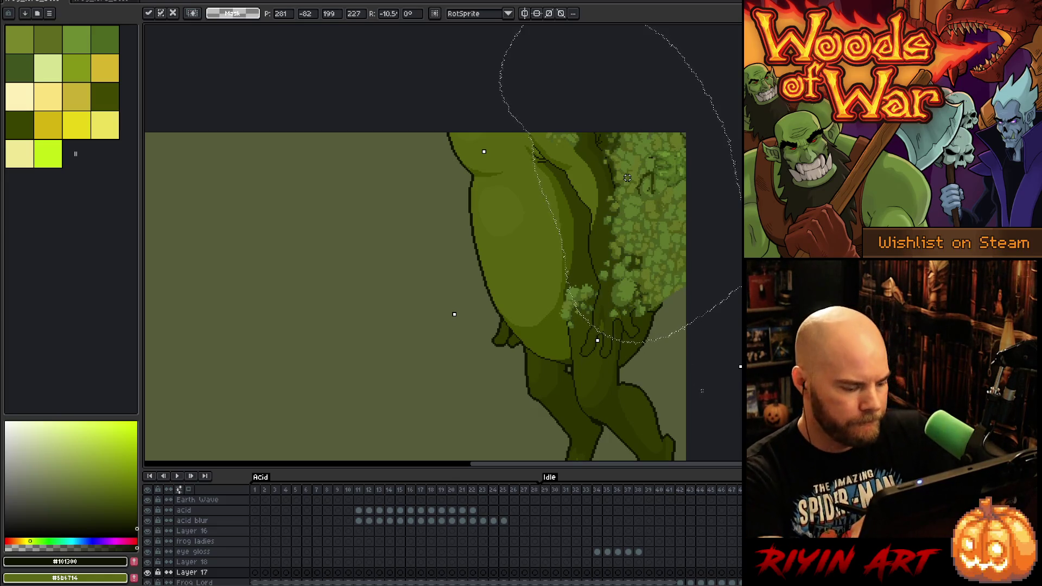
pyautogui.hotkey('ctrl', 'd')
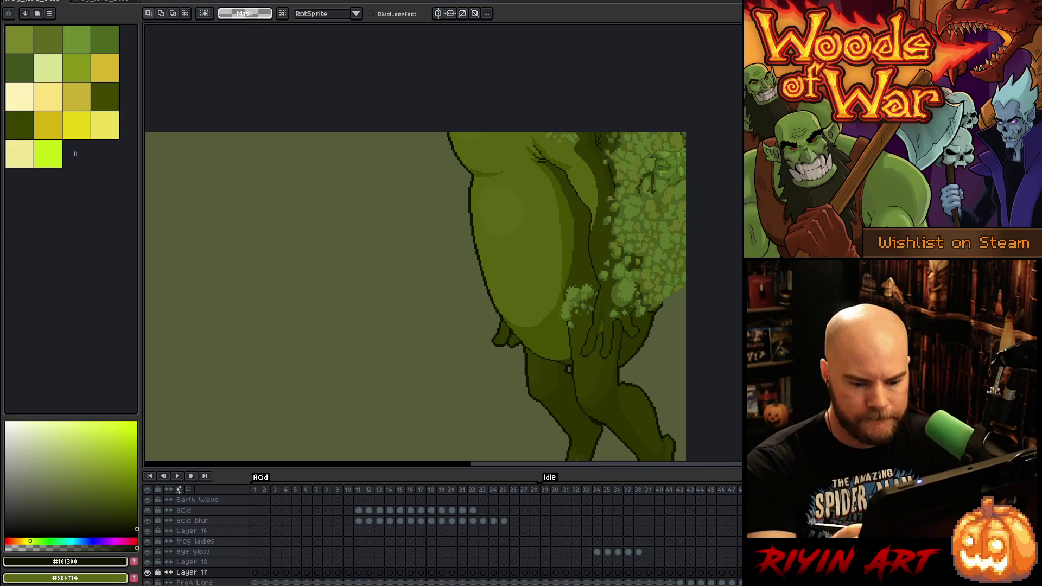
pyautogui.scroll(-3, 416, 269)
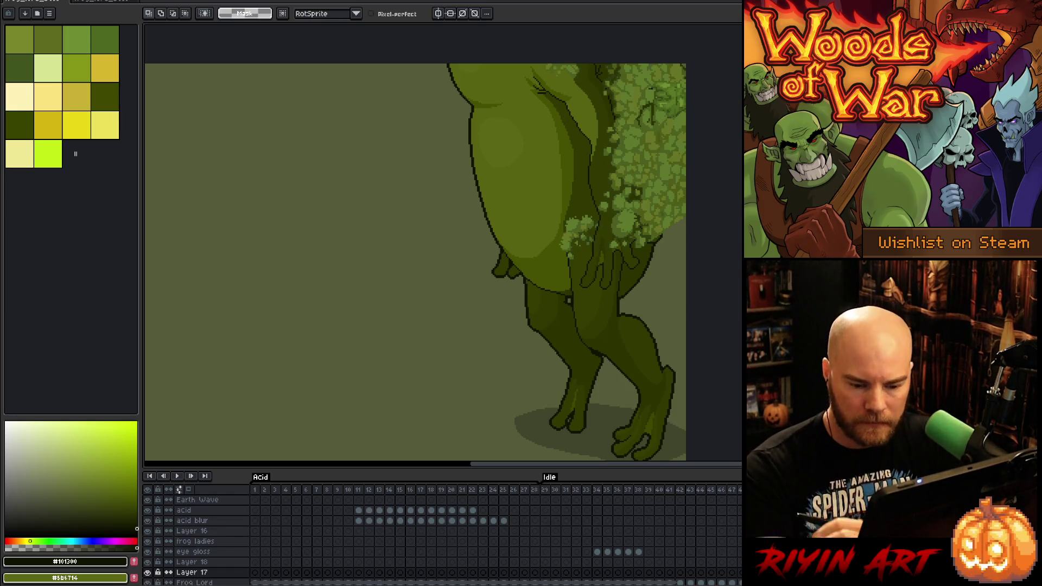
# On the Frog Lord layer, lasso the frog's arm area and toggle Invert Selection
pyautogui.scroll(-3, 412, 537)
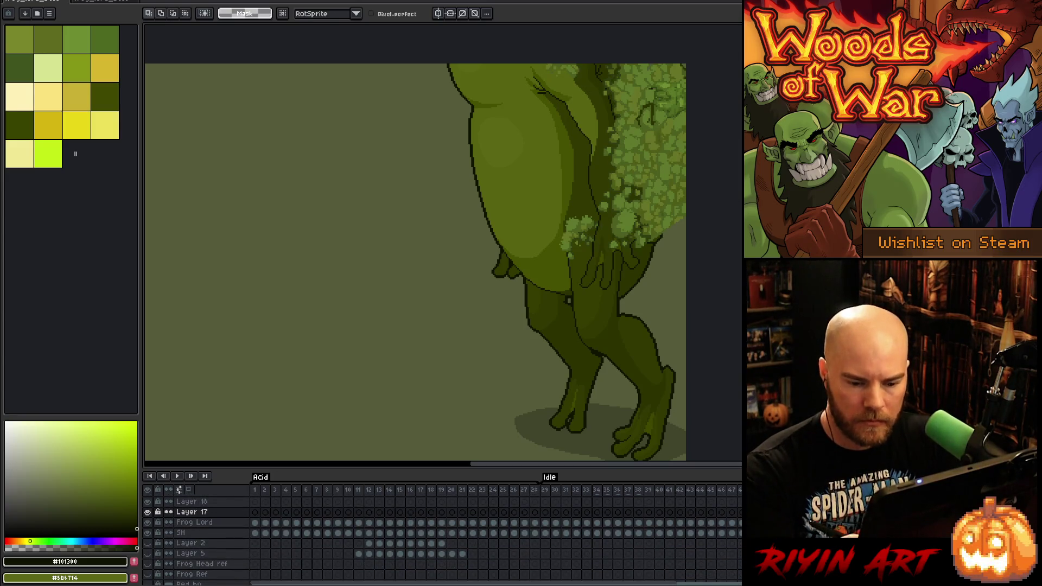
pyautogui.hotkey('alt', 'Down')
pyautogui.press('w')
pyautogui.click(602, 178)
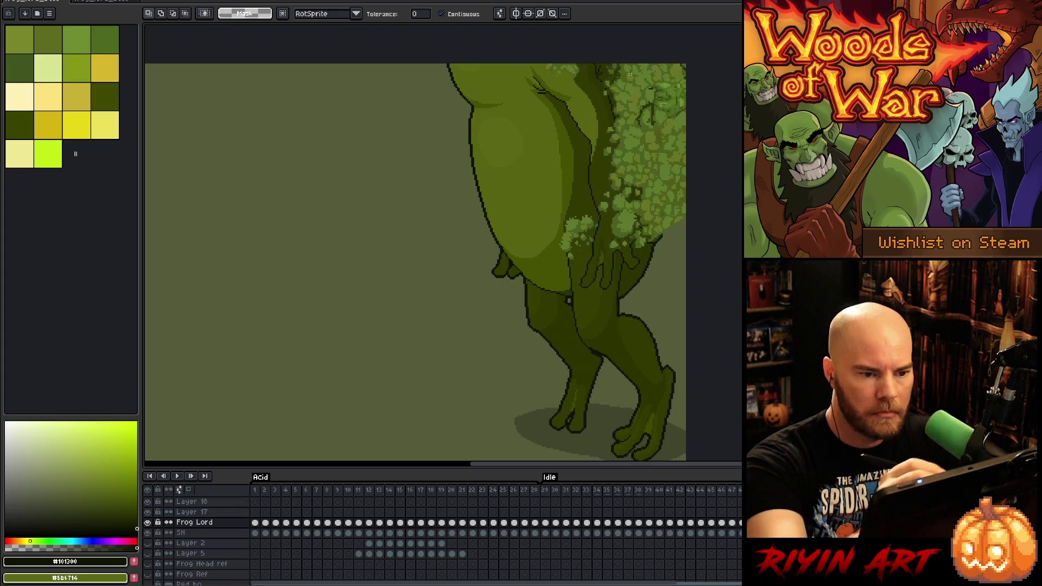
pyautogui.hotkey('ctrl', 'd')
pyautogui.press('b')
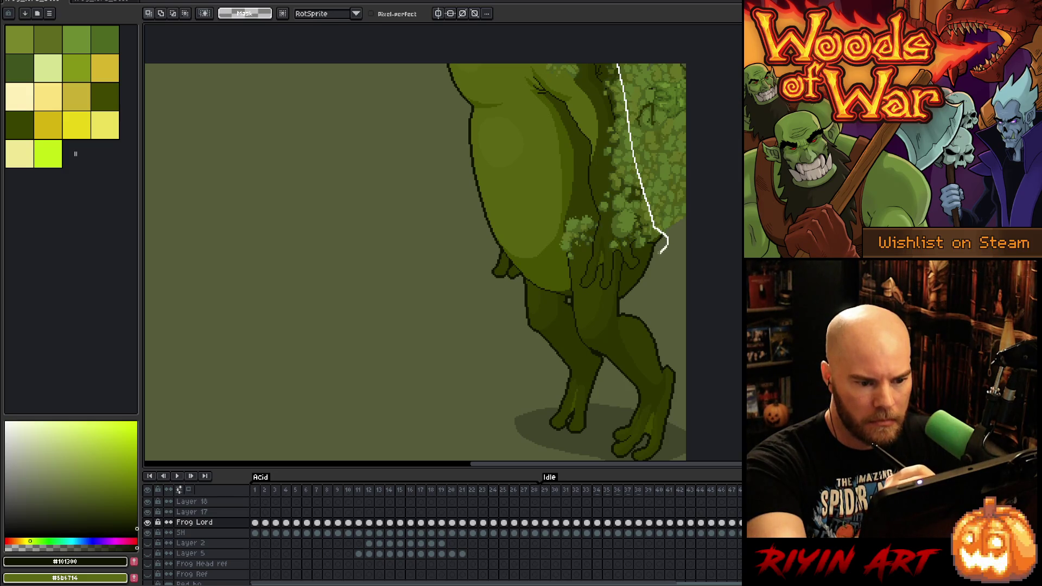
pyautogui.moveTo(554, 99); pyautogui.dragTo(559, 93)
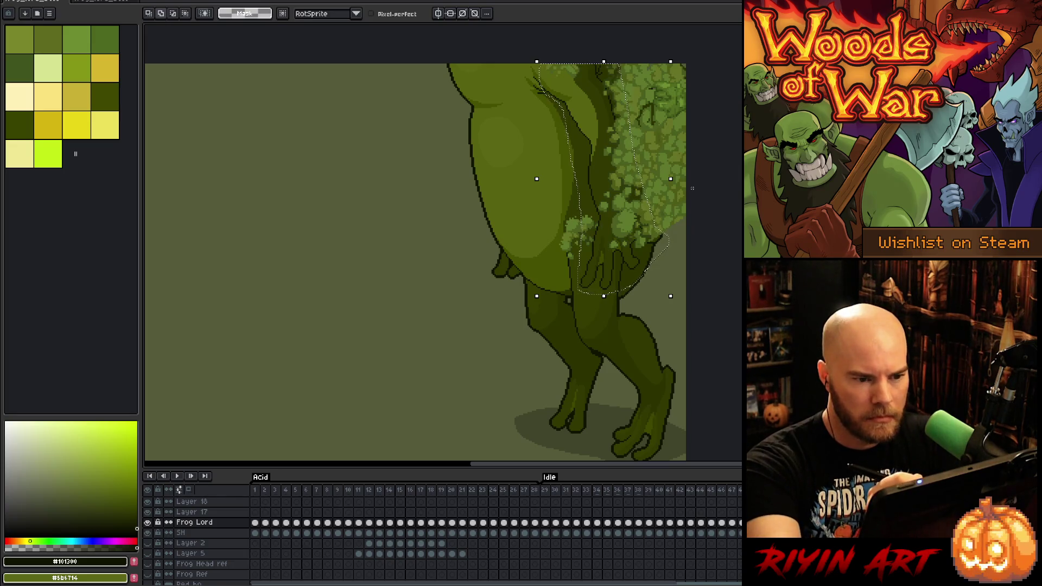
pyautogui.press('ctrl')
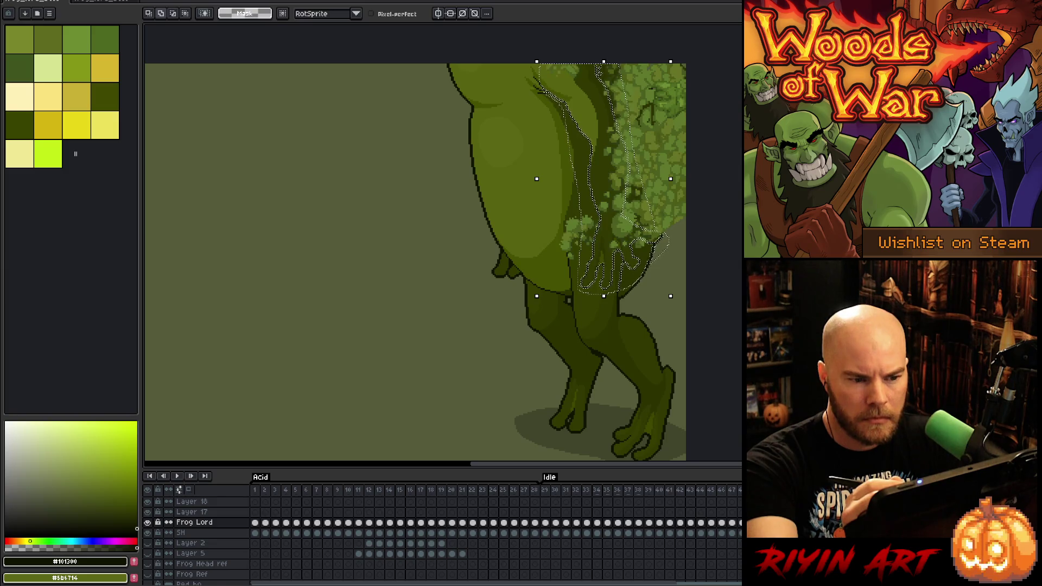
pyautogui.press('ctrl')
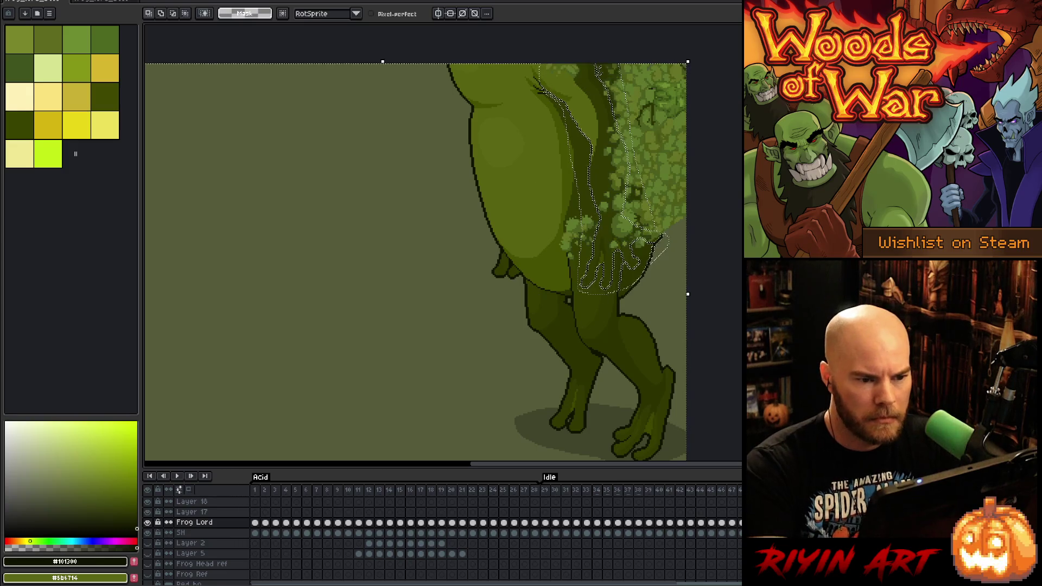
pyautogui.press('ctrl')
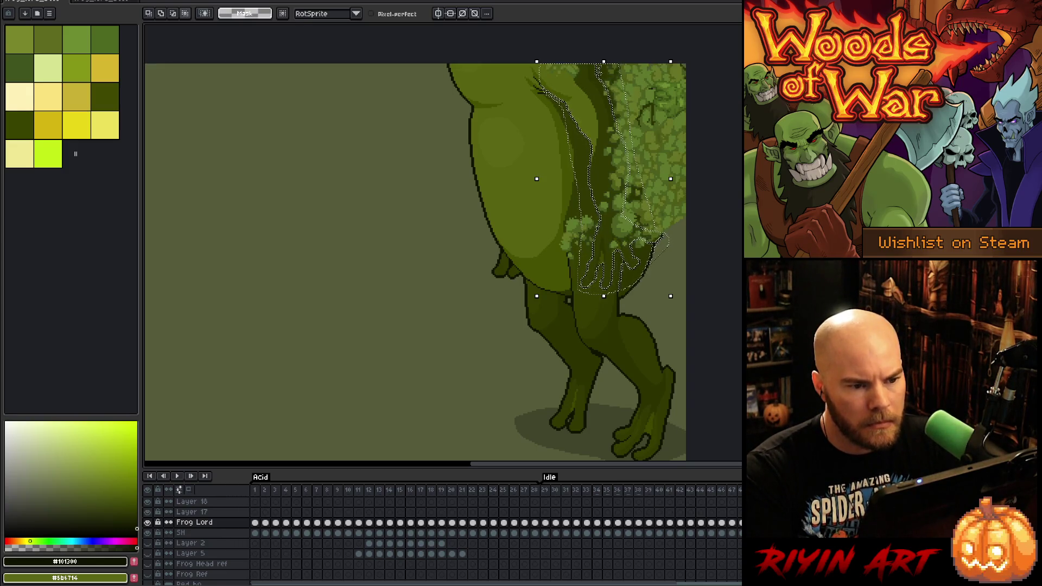
pyautogui.press('ctrl')
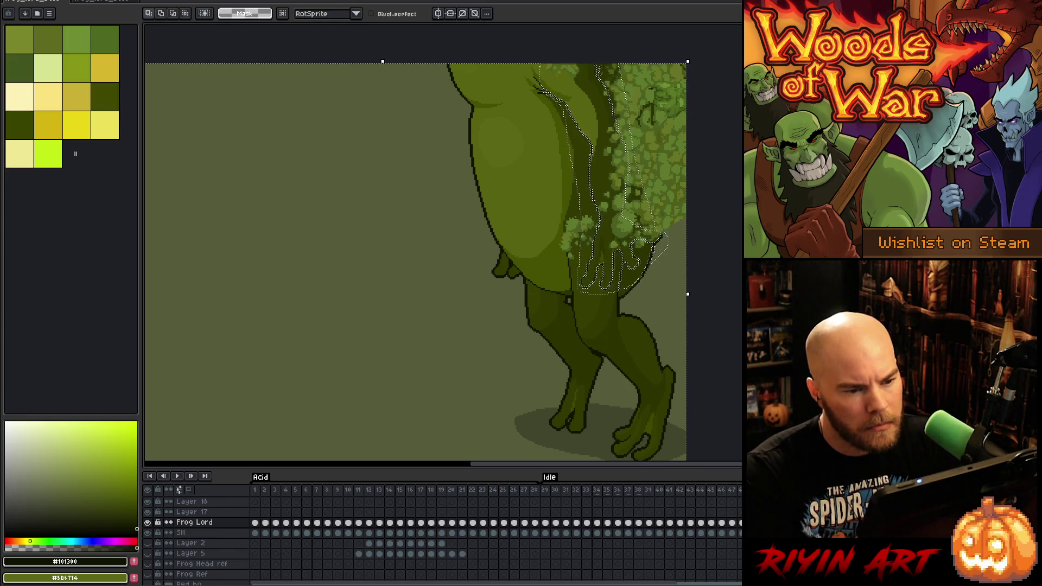
# Refine the back and hand selection with Magic Wand add/subtract clicks, undoing a stray stroke
pyautogui.press('w')
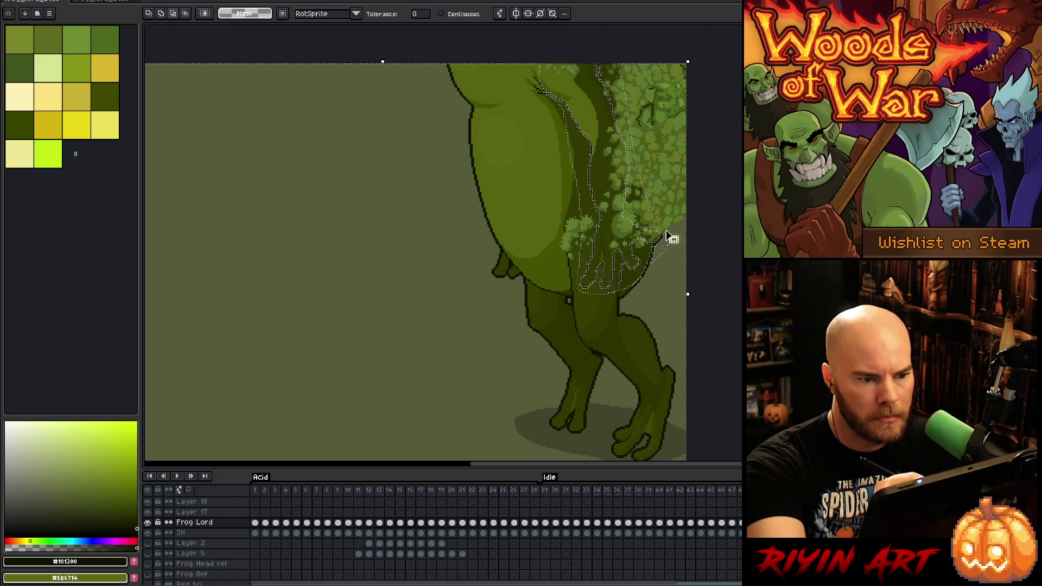
pyautogui.keyDown('shift'); pyautogui.click(521, 179); pyautogui.keyUp('shift')
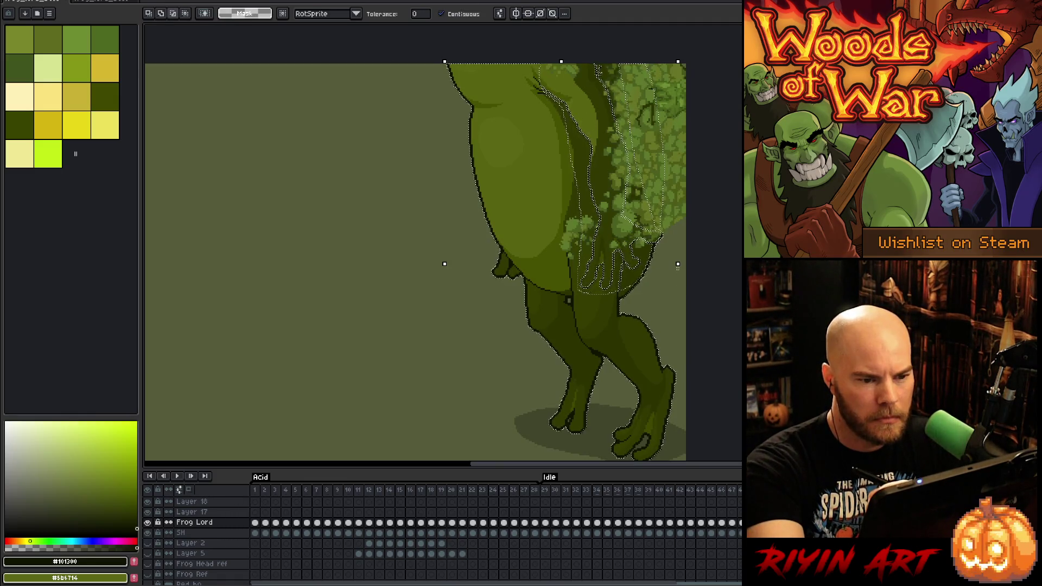
pyautogui.keyDown('shift'); pyautogui.click(685, 280); pyautogui.keyUp('shift')
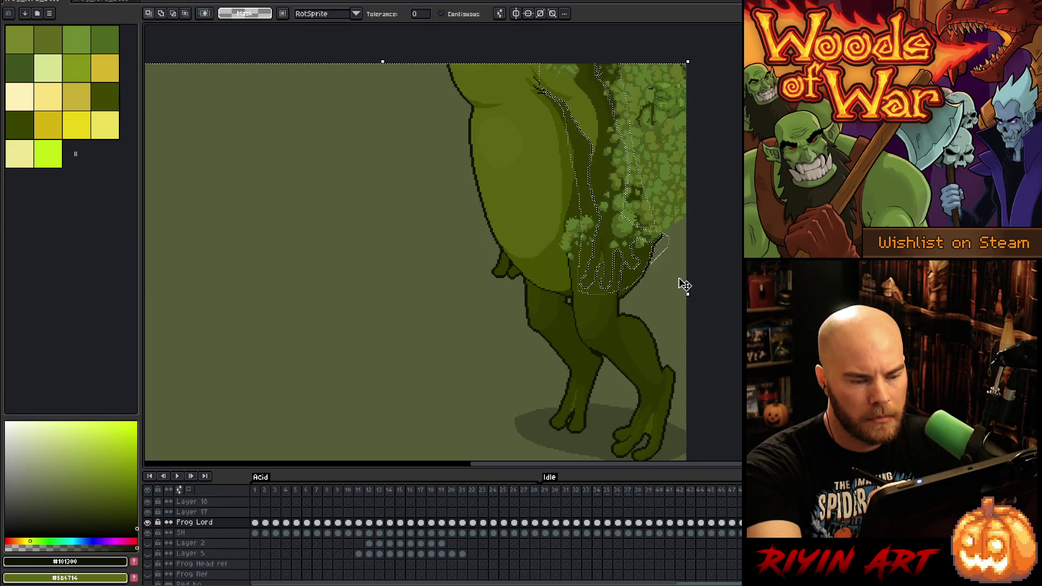
pyautogui.keyDown('alt'); pyautogui.click(678, 288); pyautogui.keyUp('alt')
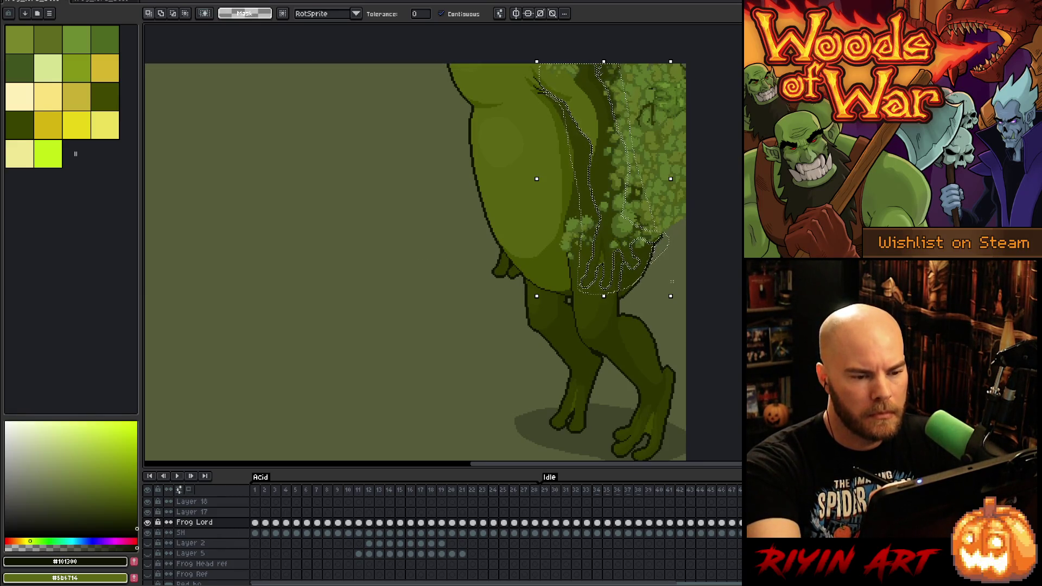
pyautogui.keyDown('alt'); pyautogui.click(680, 347); pyautogui.keyUp('alt')
pyautogui.keyDown('alt'); pyautogui.click(521, 207); pyautogui.keyUp('alt')
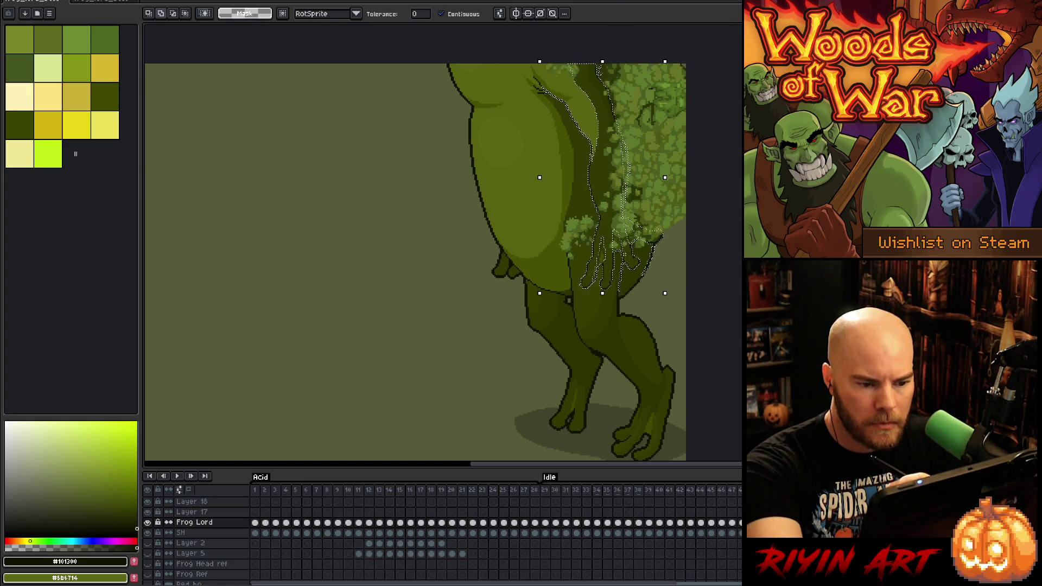
pyautogui.scroll(4, 569, 282)
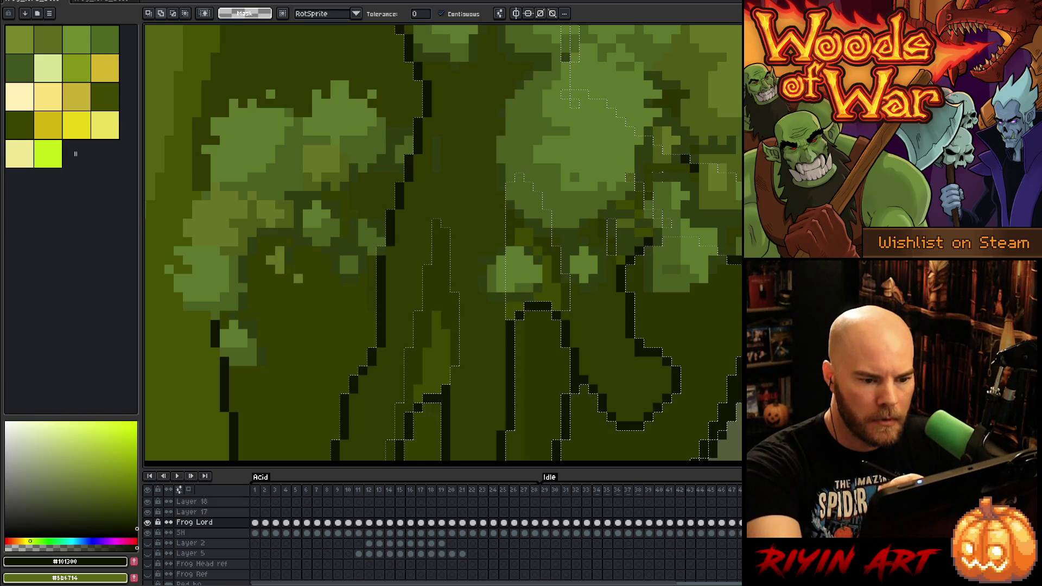
pyautogui.press('b')
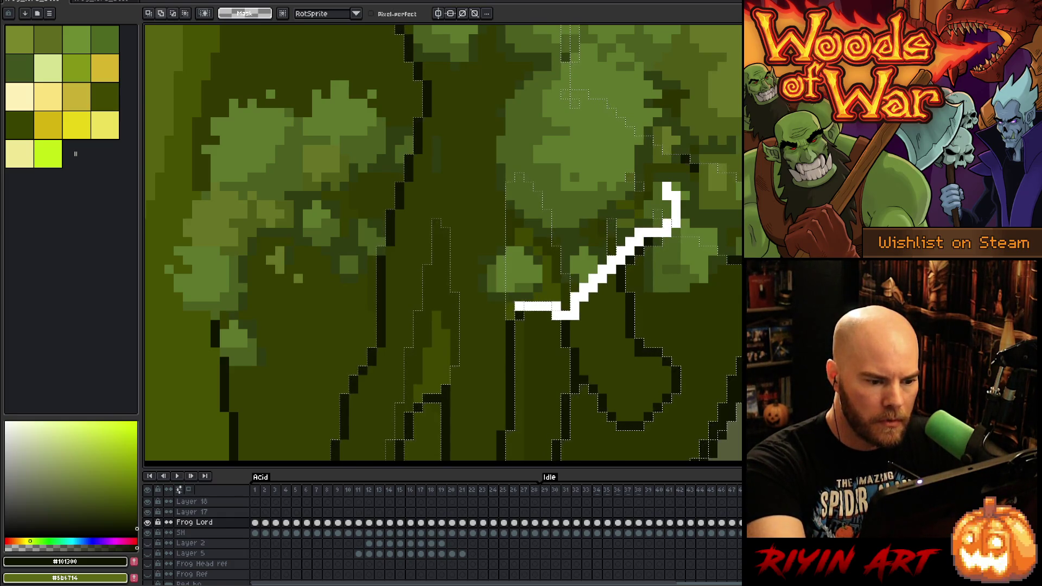
pyautogui.hotkey('ctrl', 'z')
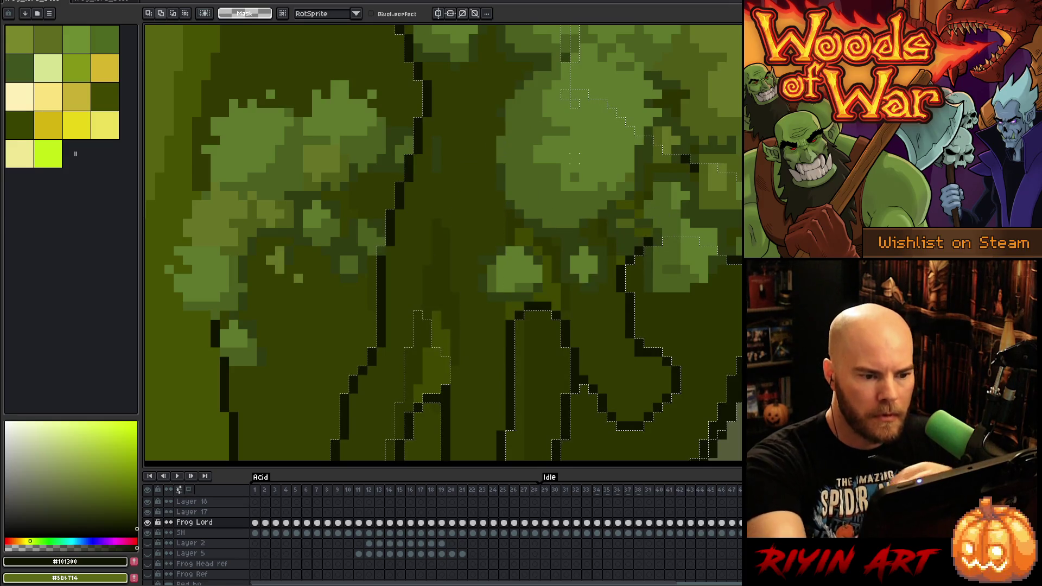
pyautogui.scroll(-5, 578, 158)
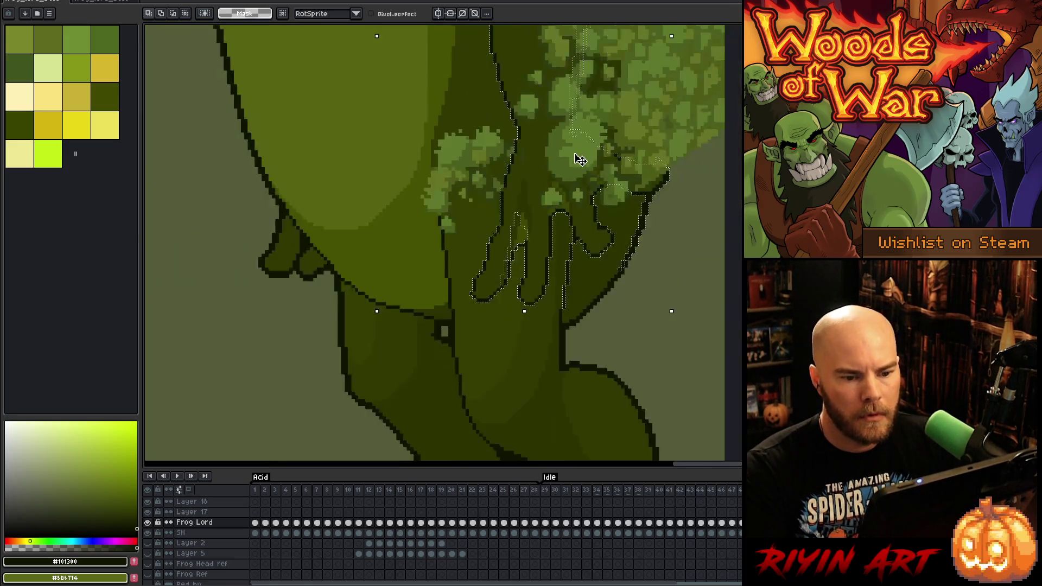
pyautogui.moveTo(577, 156)
pyautogui.mouseDown()
pyautogui.moveTo(589, 248)
pyautogui.moveTo(576, 247)
pyautogui.mouseUp()
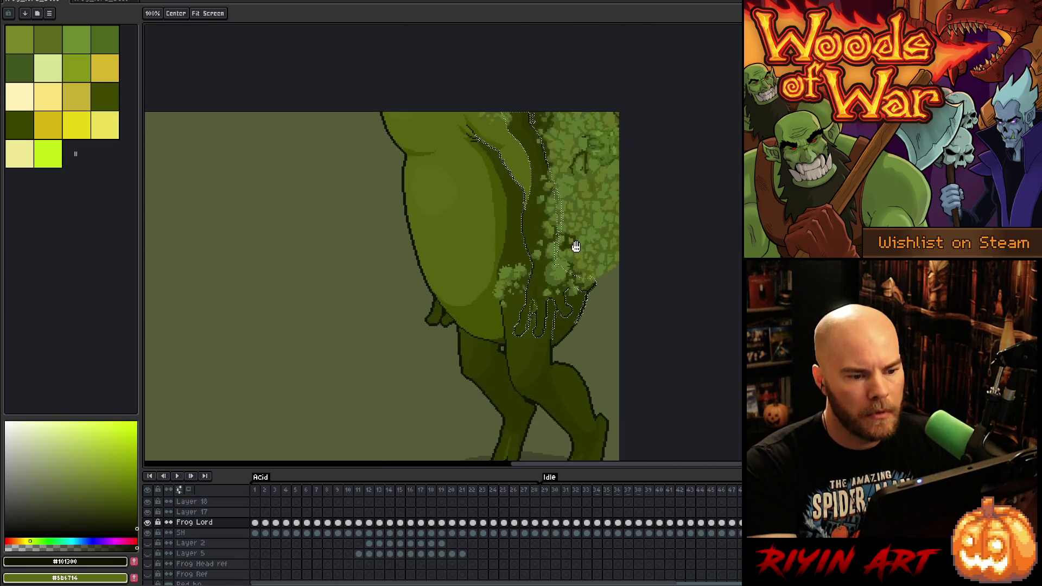
# Zoom in on the frog's back edge and magic-wand the outline strip on Frog Lord
pyautogui.press('m')
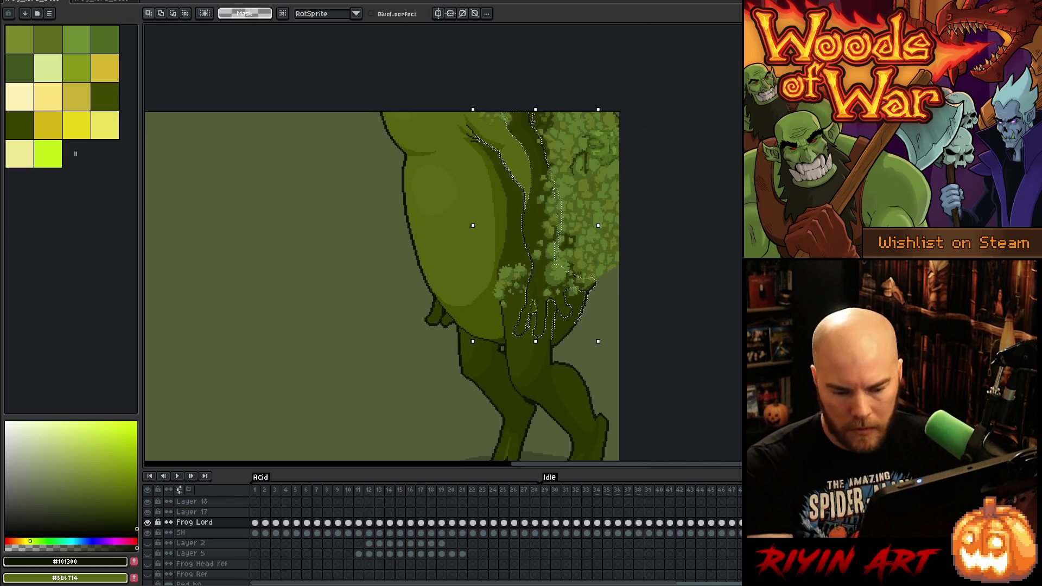
pyautogui.hotkey('alt', 'Up')
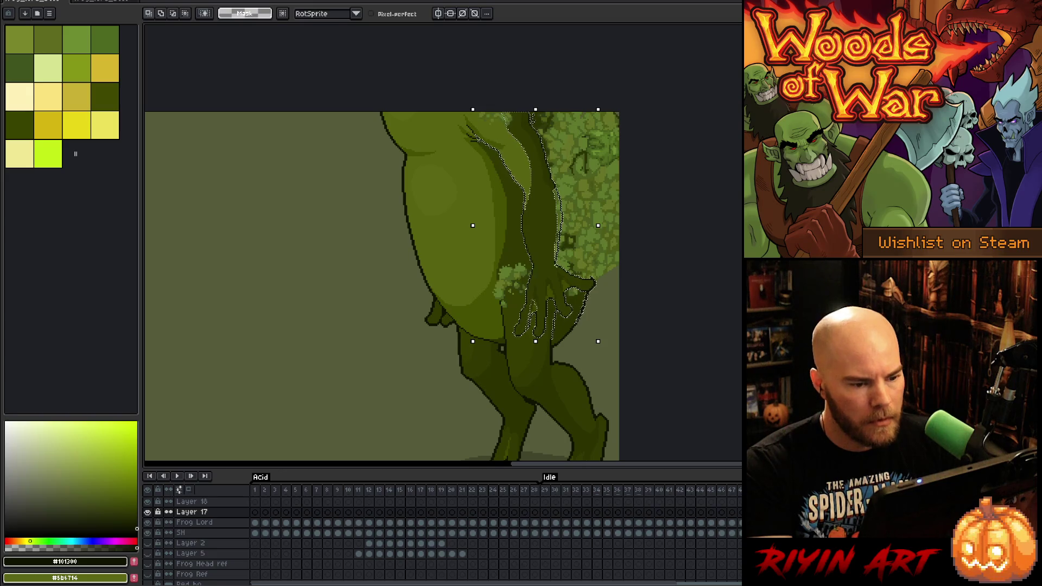
pyautogui.scroll(2, 641, 270)
pyautogui.scroll(1, 641, 270)
pyautogui.moveTo(641, 270); pyautogui.dragTo(656, 412)
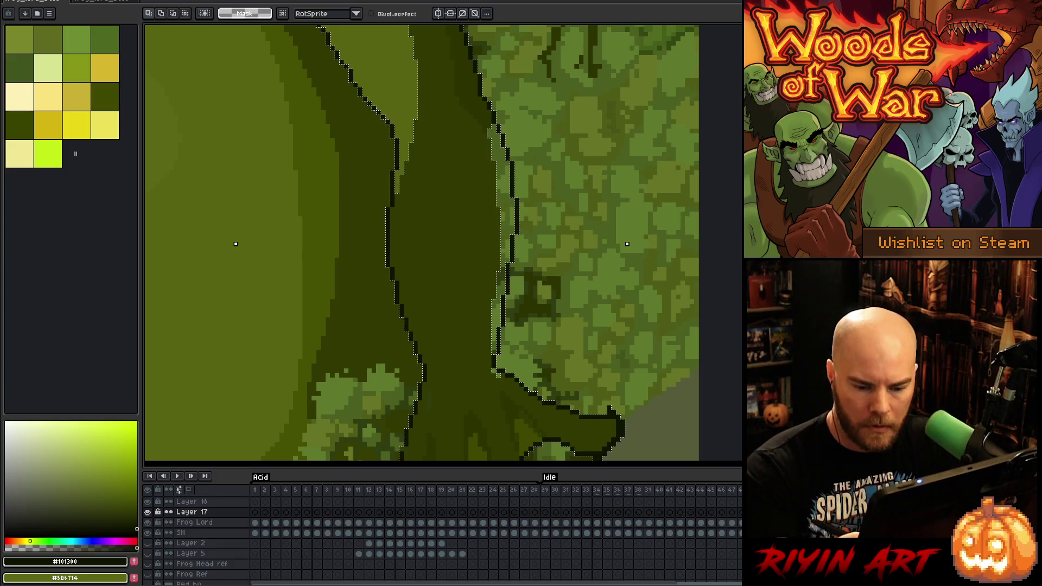
pyautogui.hotkey('alt', 'Down')
pyautogui.press('w')
pyautogui.click(507, 205)
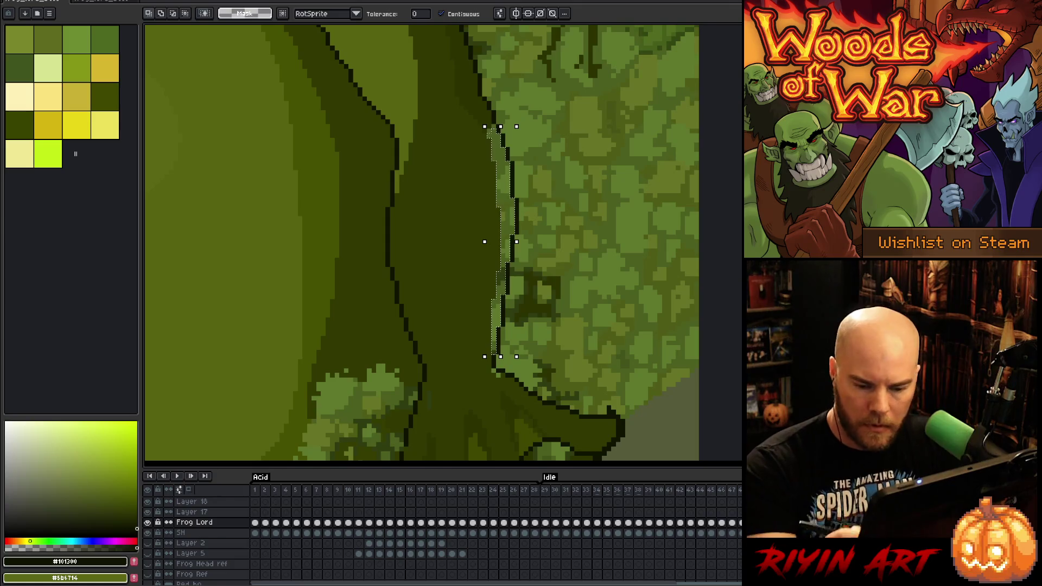
# Clear the moss inside that strip on Layer 17, deselect, and check the layers with the Eraser
pyautogui.hotkey('alt', 'Up')
pyautogui.hotkey('ctrl', 'd')
pyautogui.press('b')
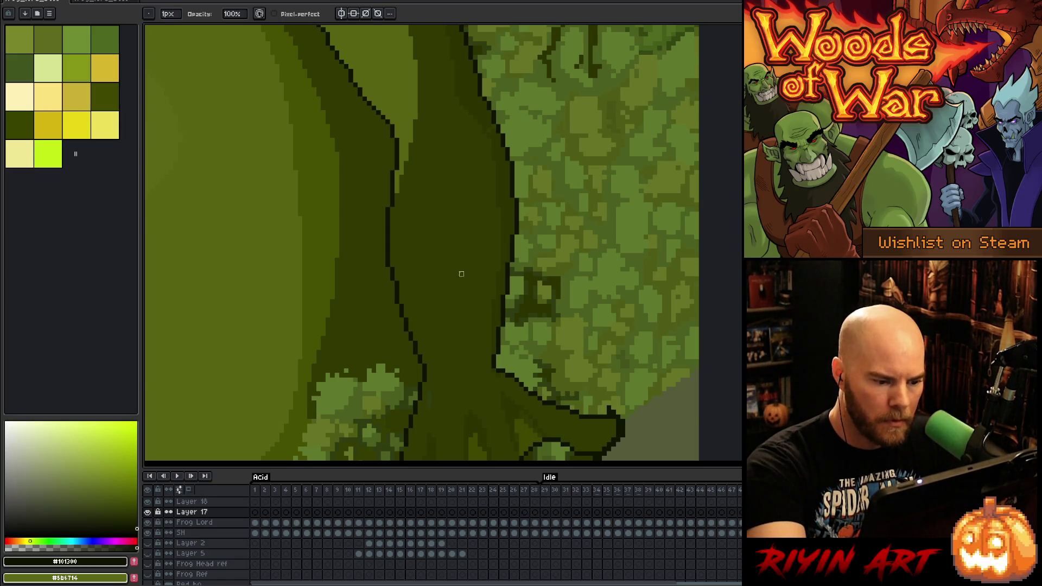
pyautogui.hotkey('alt', 'Up')
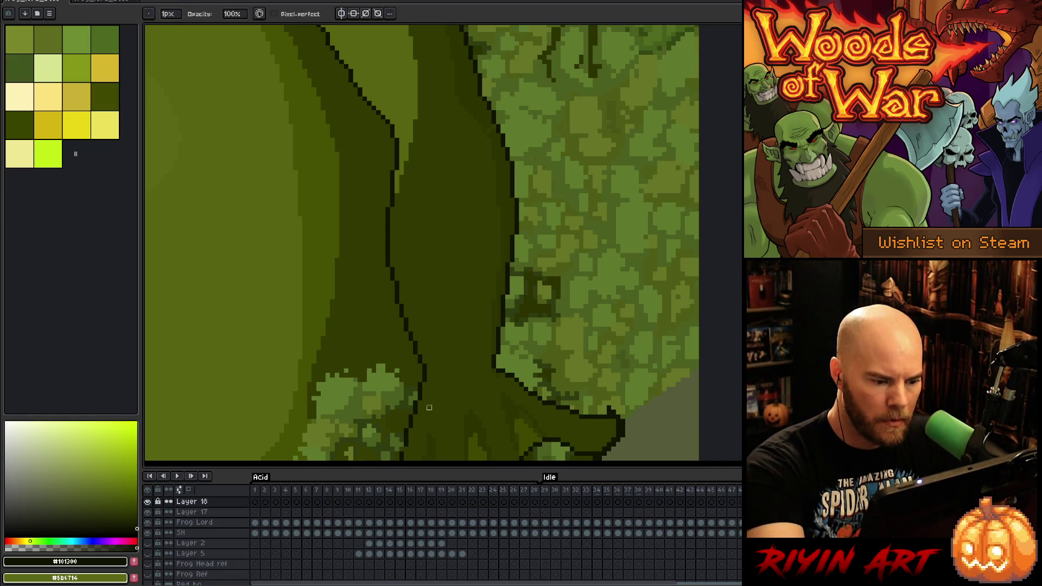
pyautogui.press('e')
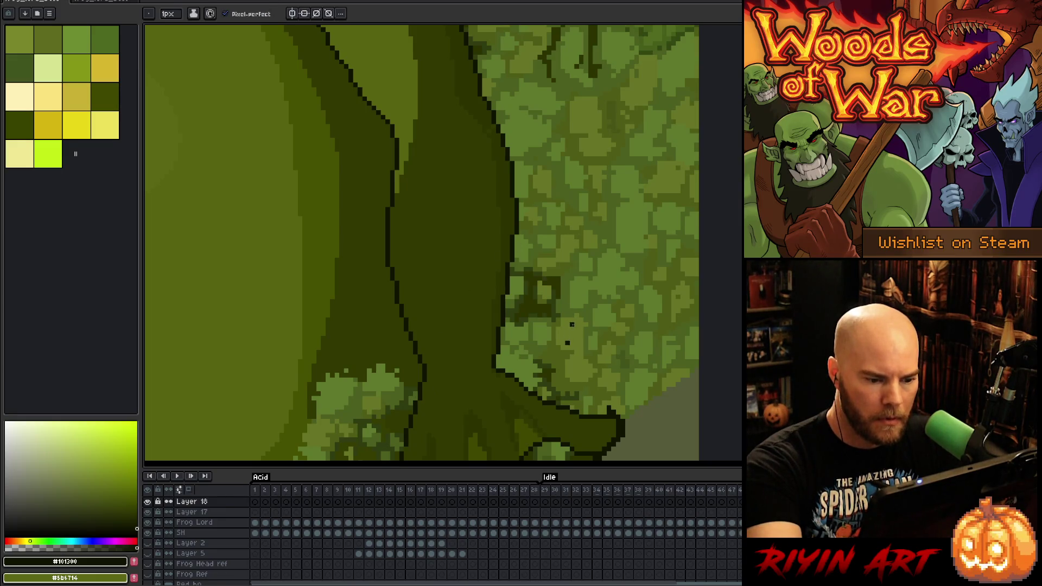
pyautogui.keyDown('ctrl'); pyautogui.click(580, 326); pyautogui.keyUp('ctrl')
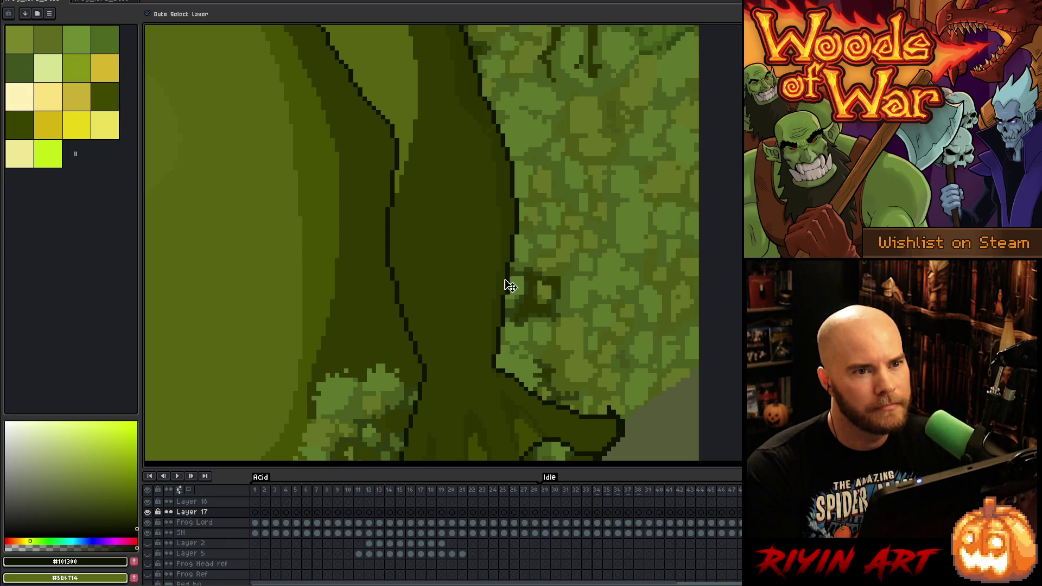
pyautogui.scroll(-1, 512, 234)
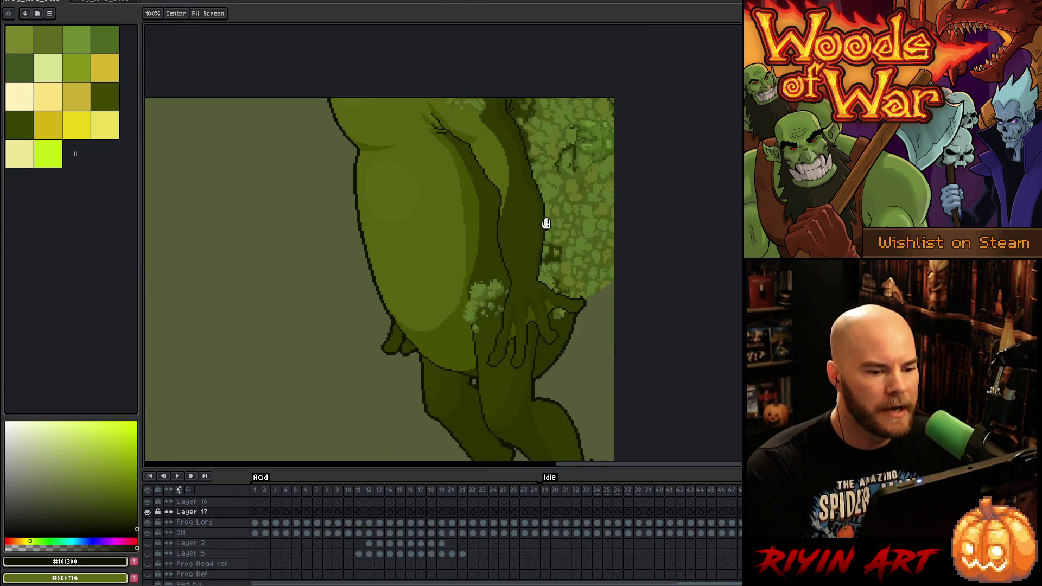
pyautogui.scroll(2, 554, 201)
pyautogui.scroll(-2, 554, 198)
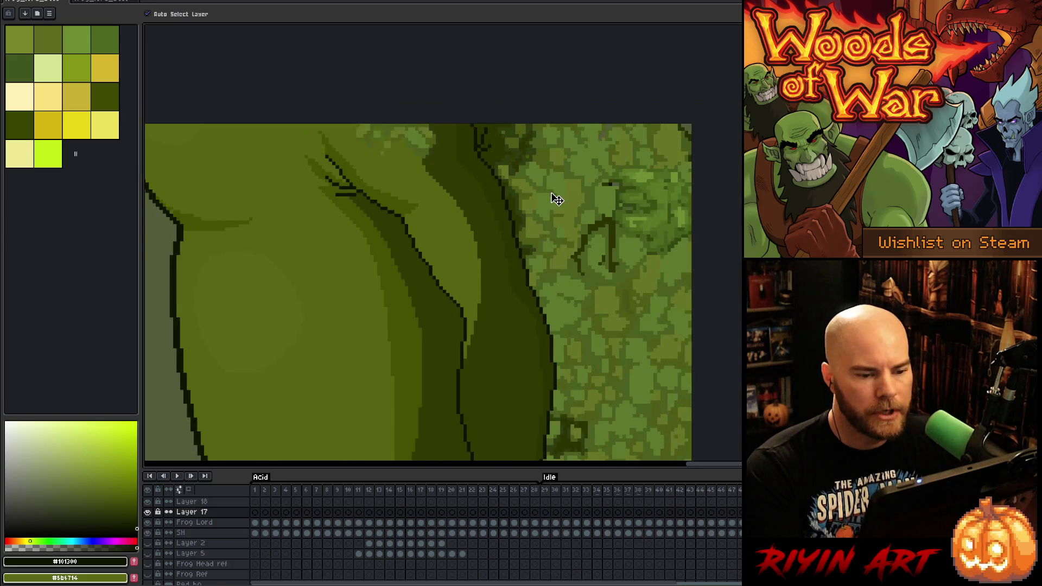
pyautogui.scroll(3, 573, 173)
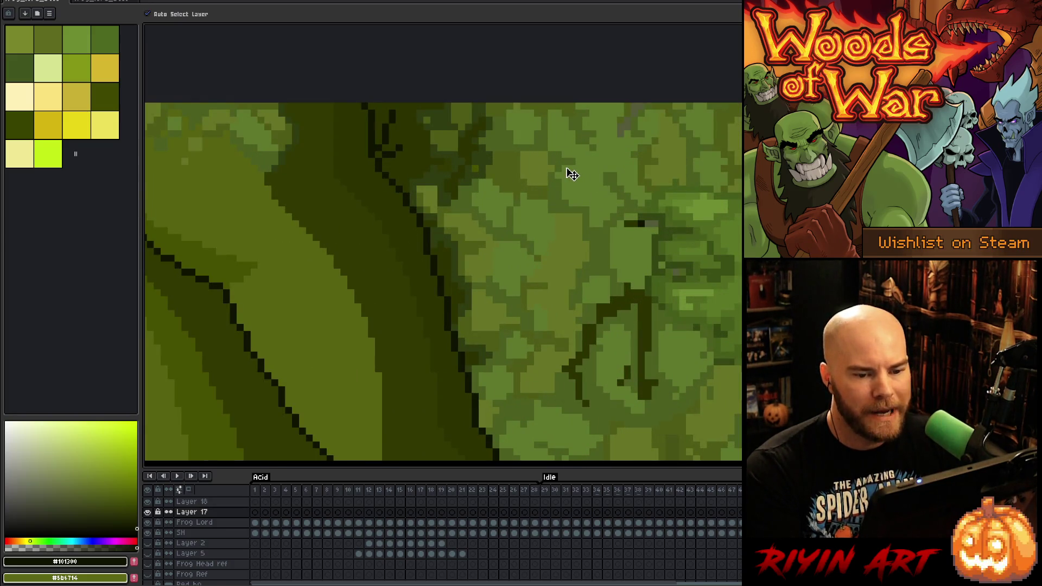
pyautogui.scroll(-2, 572, 173)
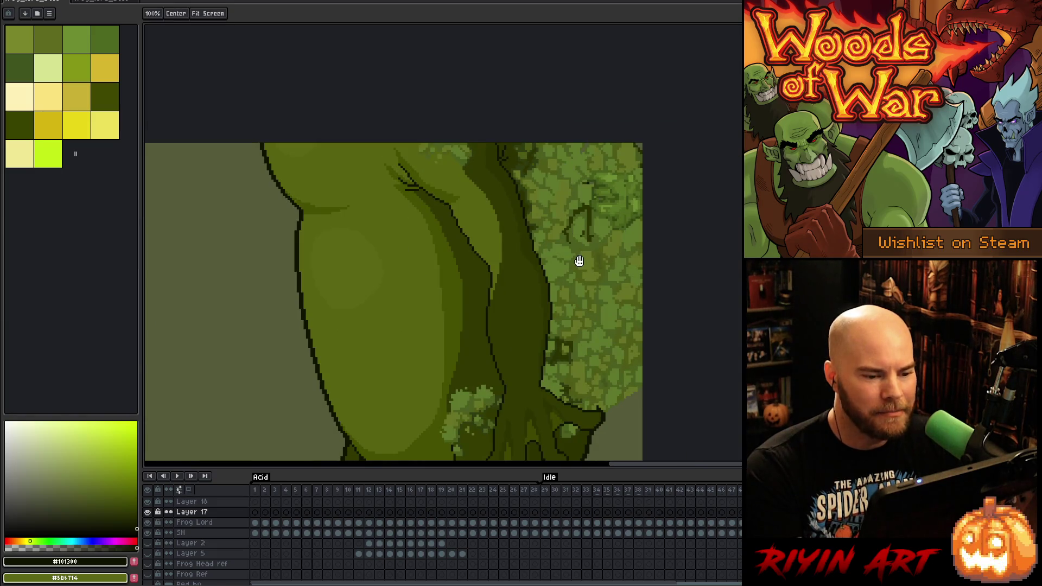
pyautogui.moveTo(577, 260); pyautogui.dragTo(522, 201)
pyautogui.scroll(3, 597, 318)
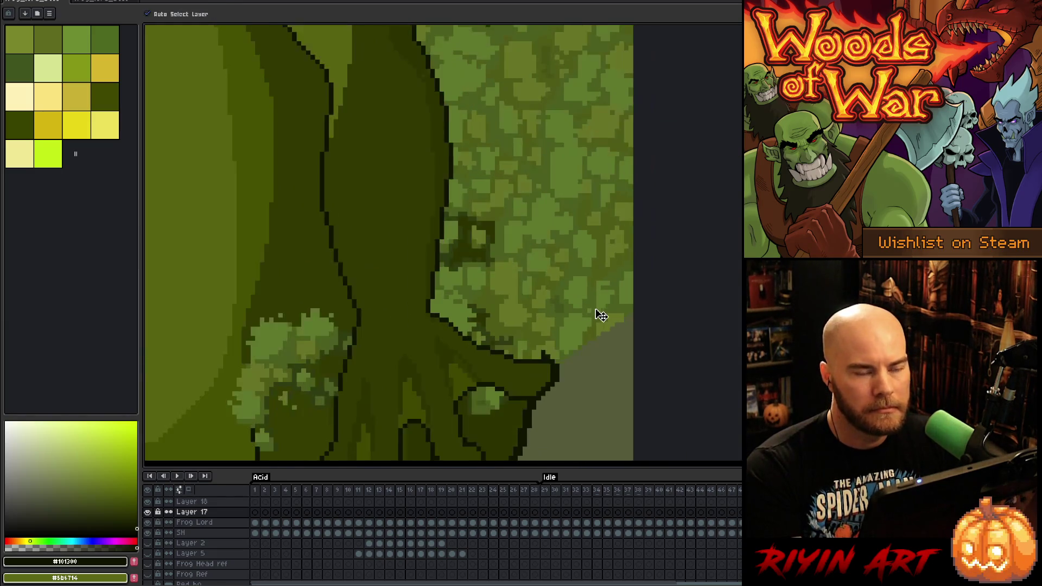
pyautogui.scroll(-2, 482, 213)
pyautogui.scroll(2, 488, 216)
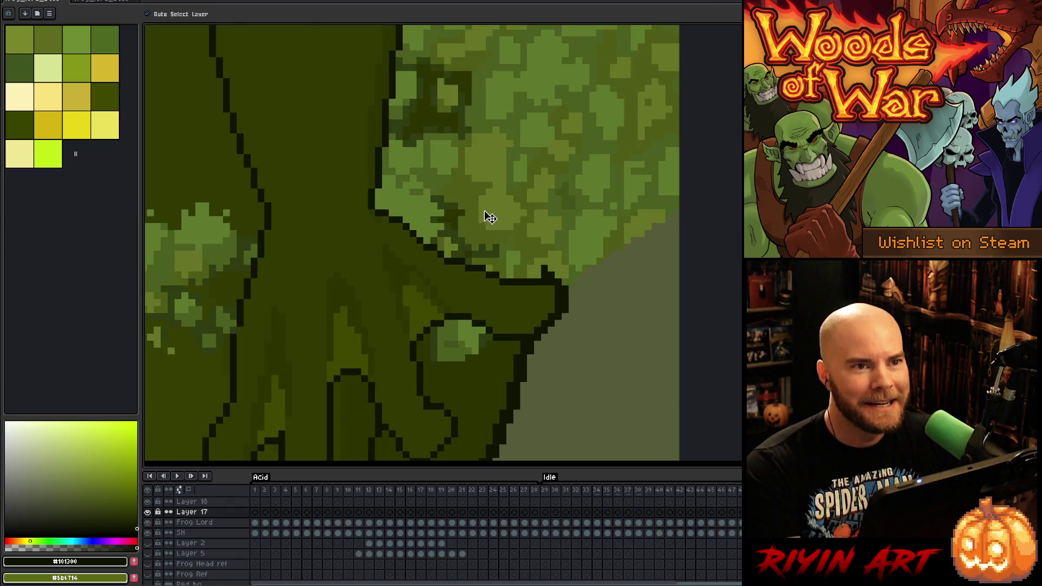
pyautogui.moveTo(488, 216); pyautogui.dragTo(475, 172)
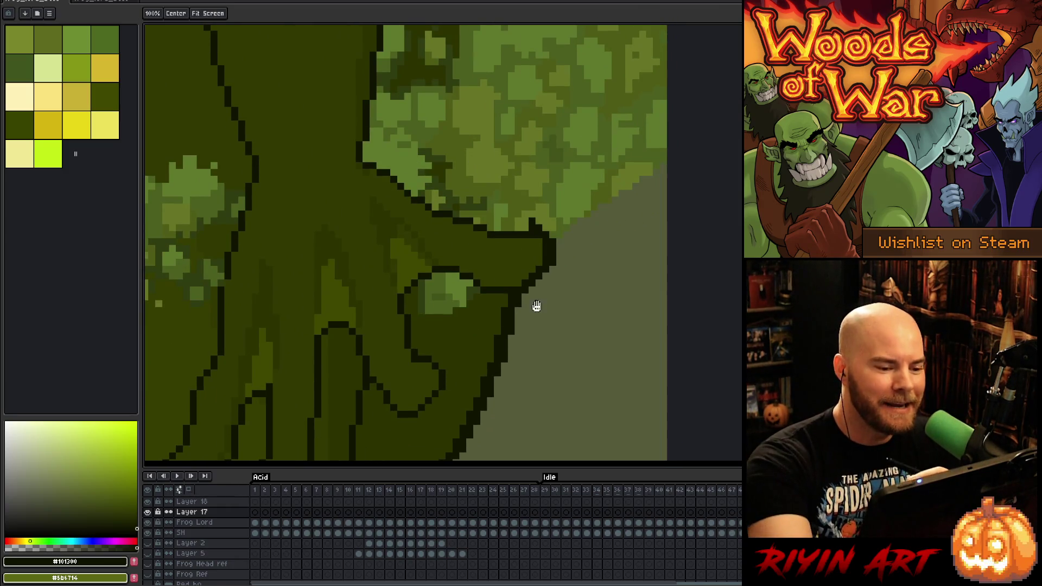
pyautogui.moveTo(535, 305); pyautogui.dragTo(612, 163)
pyautogui.scroll(-2, 543, 226)
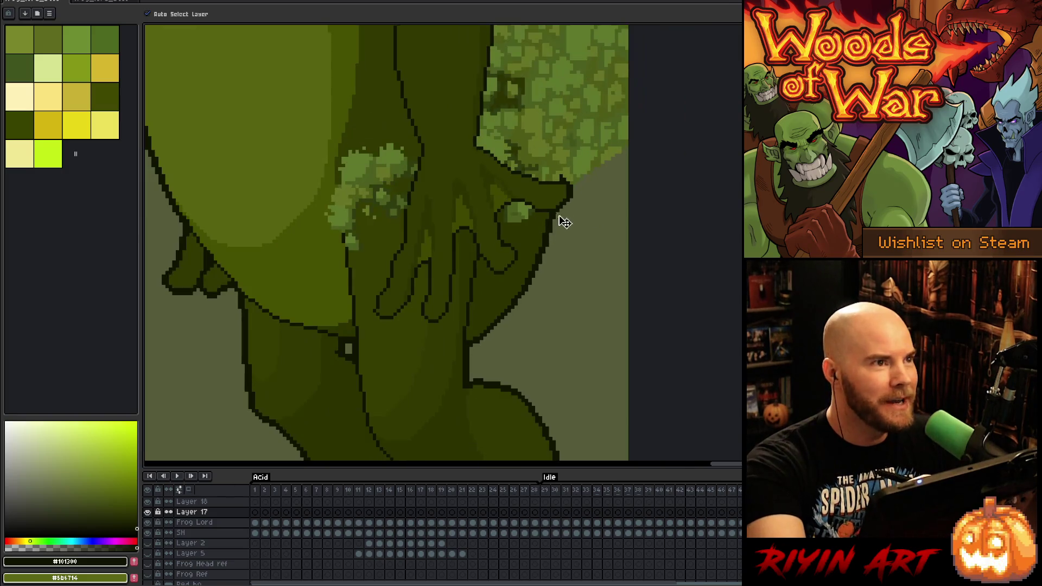
pyautogui.press('space')
pyautogui.scroll(1, 597, 250)
pyautogui.scroll(1, 619, 238)
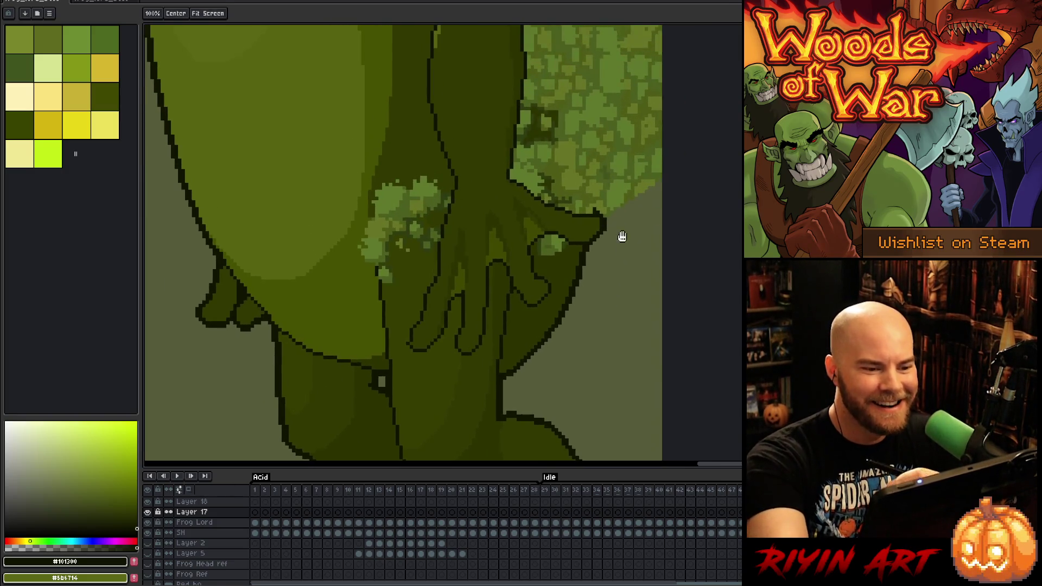
pyautogui.moveTo(621, 235); pyautogui.dragTo(627, 324)
pyautogui.press('b')
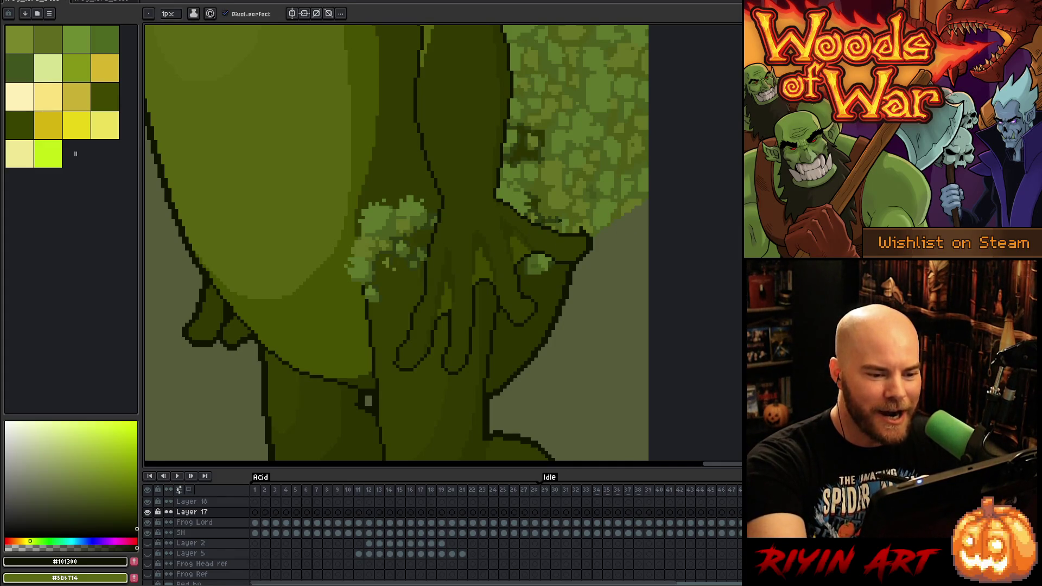
# Set a 4px pencil with sampled moss greens and paint around the fingertip's edge and outline
pyautogui.keyDown('alt'); pyautogui.click(583, 128); pyautogui.keyUp('alt')
pyautogui.keyDown('alt'); pyautogui.click(549, 144); pyautogui.keyUp('alt')
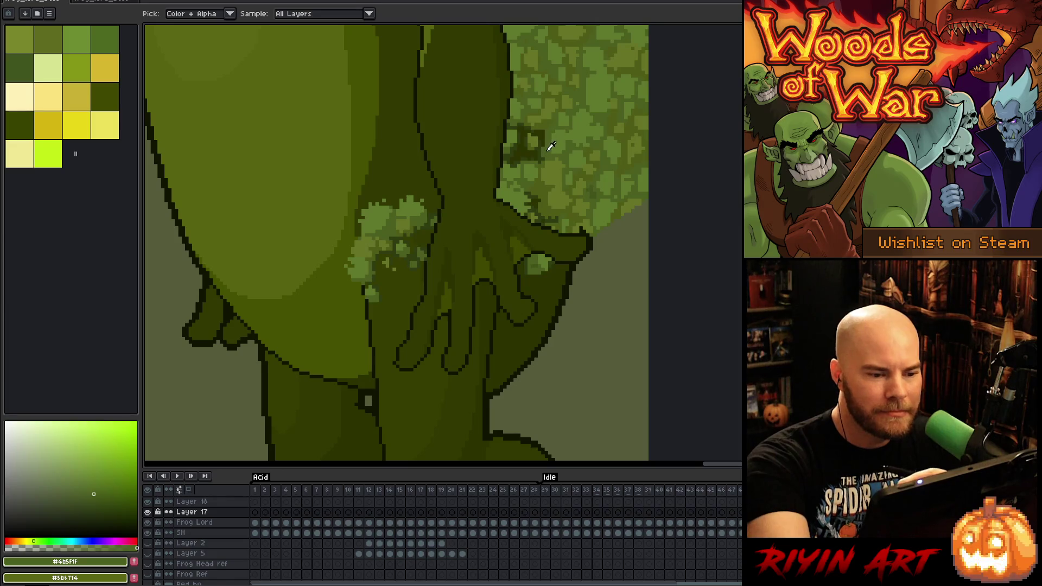
pyautogui.click(168, 13)
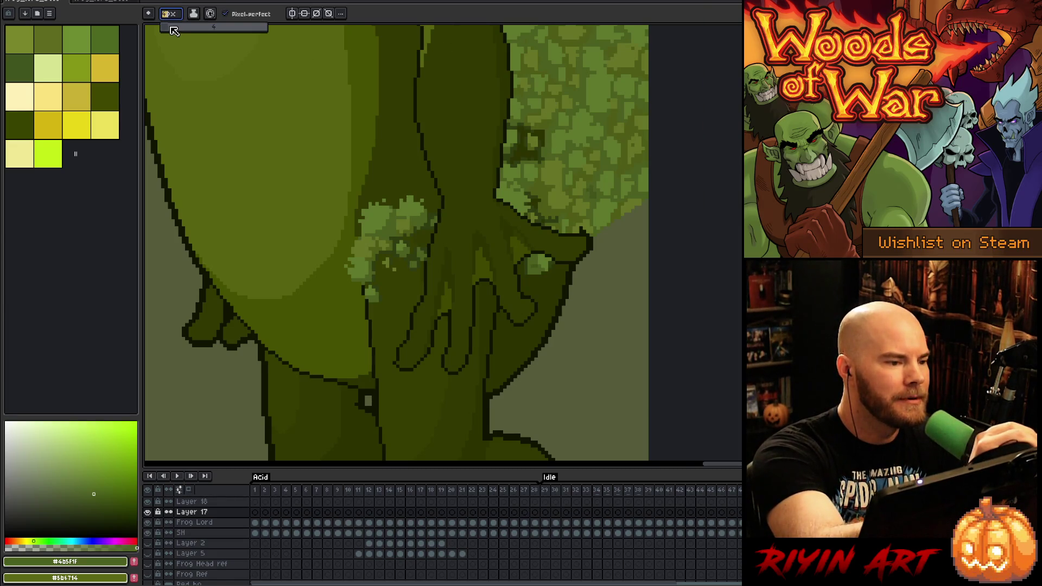
pyautogui.moveTo(554, 283); pyautogui.dragTo(567, 296)
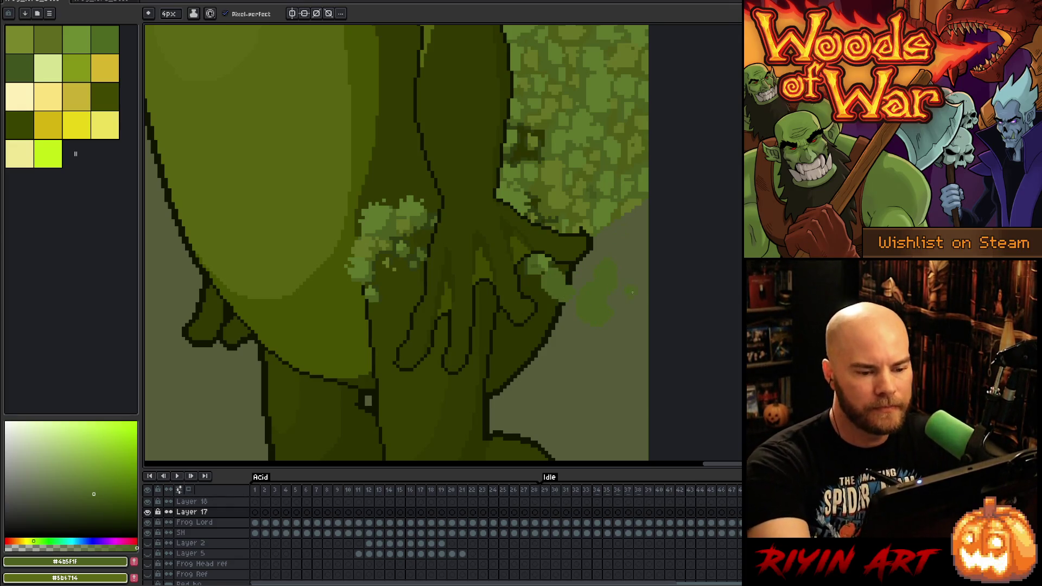
pyautogui.moveTo(565, 303)
pyautogui.mouseDown()
pyautogui.moveTo(550, 331)
pyautogui.moveTo(551, 310)
pyautogui.mouseUp()
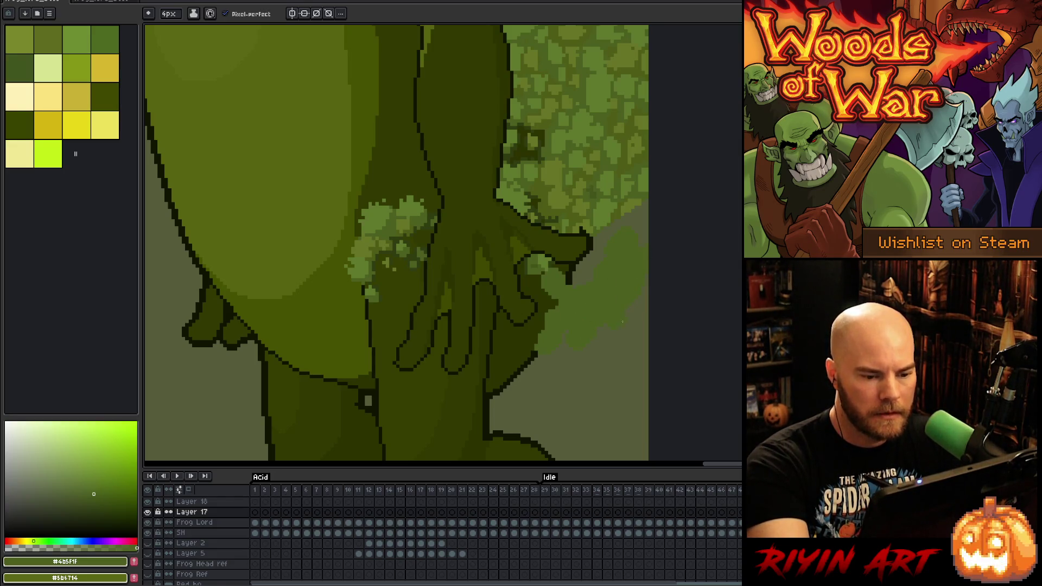
pyautogui.keyDown('alt'); pyautogui.click(588, 171); pyautogui.keyUp('alt')
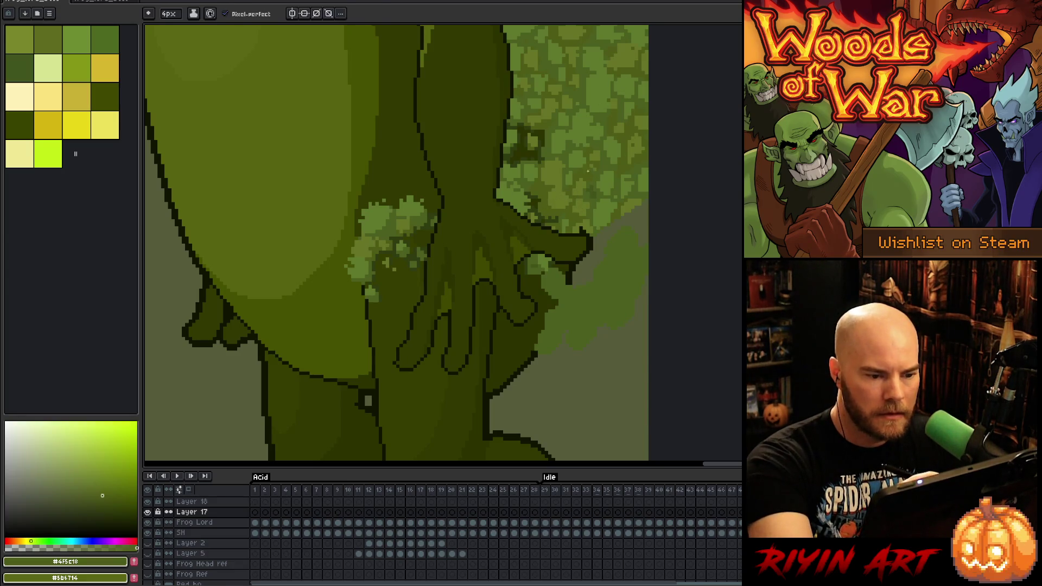
pyautogui.moveTo(571, 278); pyautogui.dragTo(568, 271)
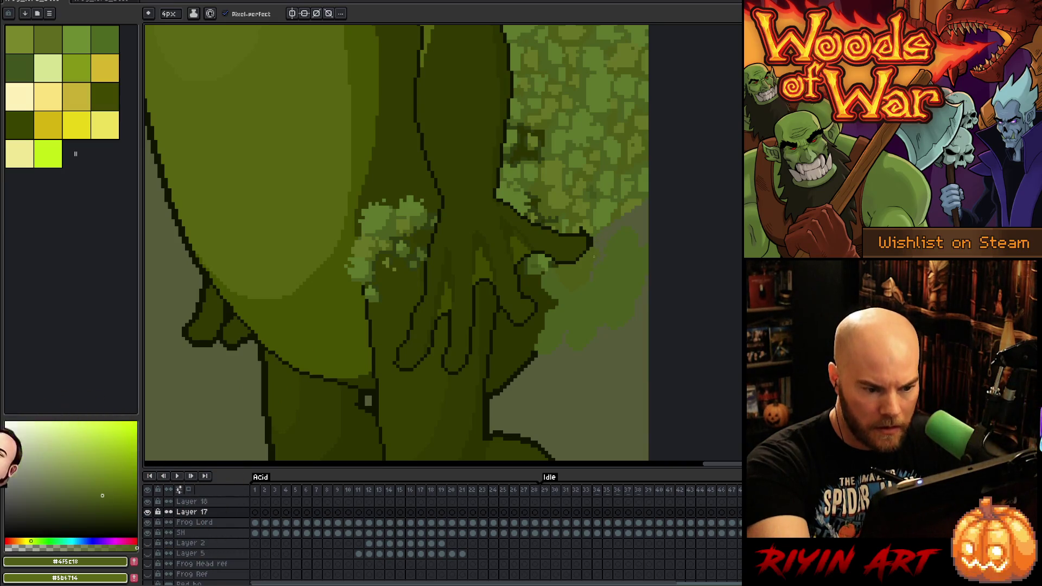
# Sample light, mid and dark moss greens from the canvas for further shading
pyautogui.keyDown('alt'); pyautogui.click(585, 229); pyautogui.keyUp('alt')
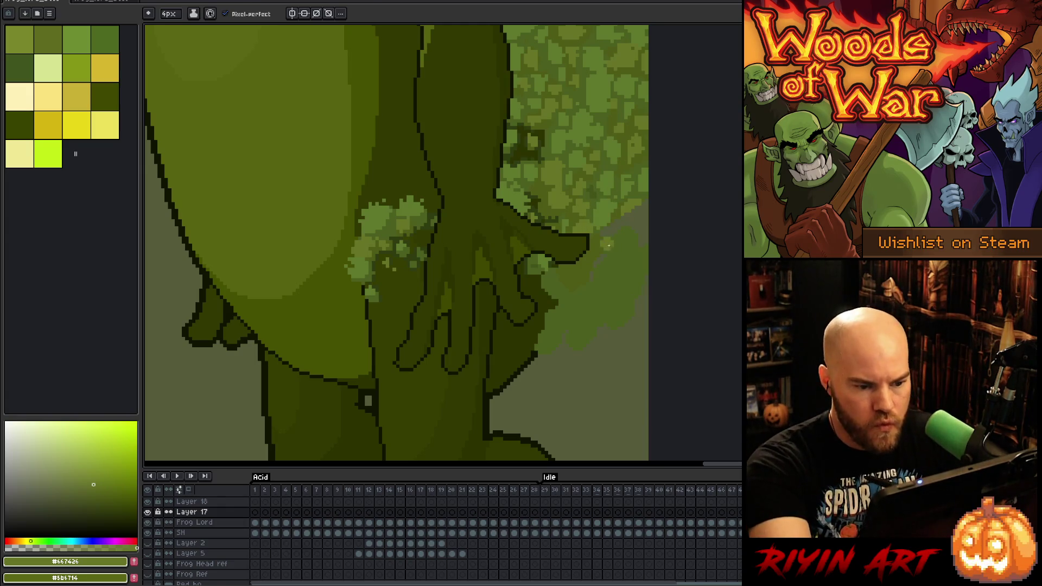
pyautogui.keyDown('alt'); pyautogui.click(600, 244); pyautogui.keyUp('alt')
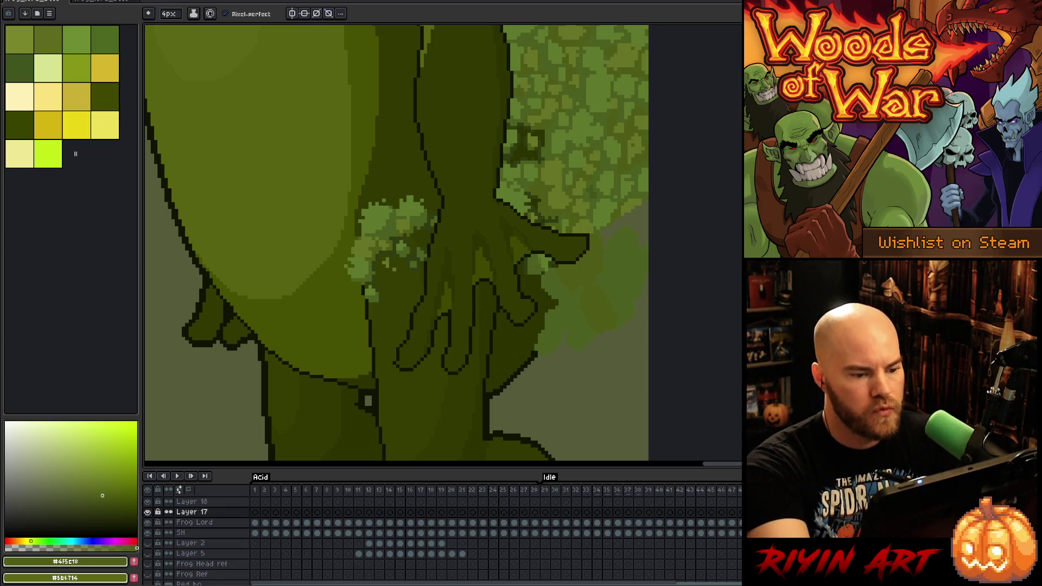
pyautogui.keyDown('alt'); pyautogui.click(579, 230); pyautogui.keyUp('alt')
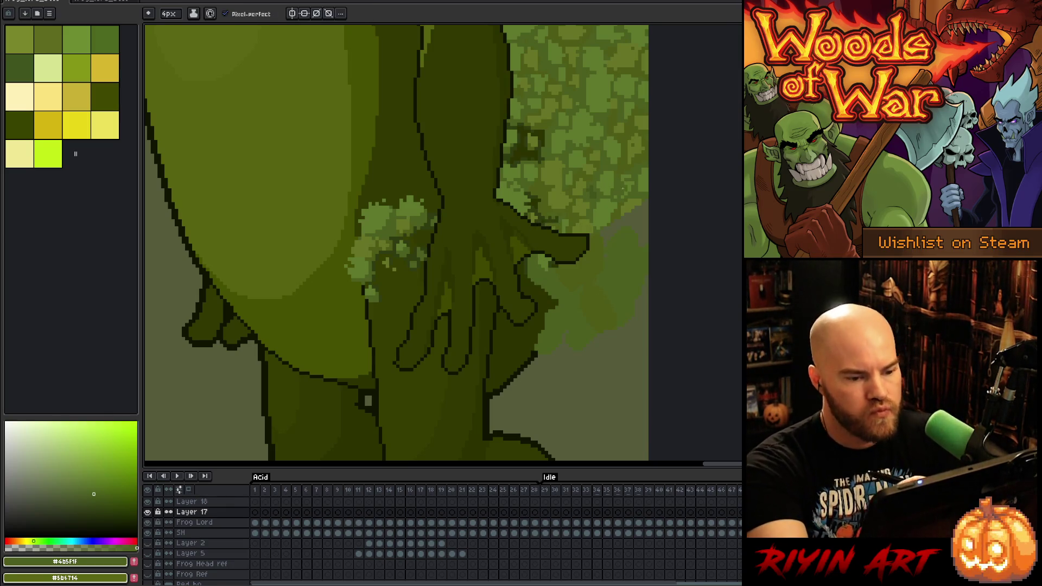
pyautogui.keyDown('alt'); pyautogui.click(617, 234); pyautogui.keyUp('alt')
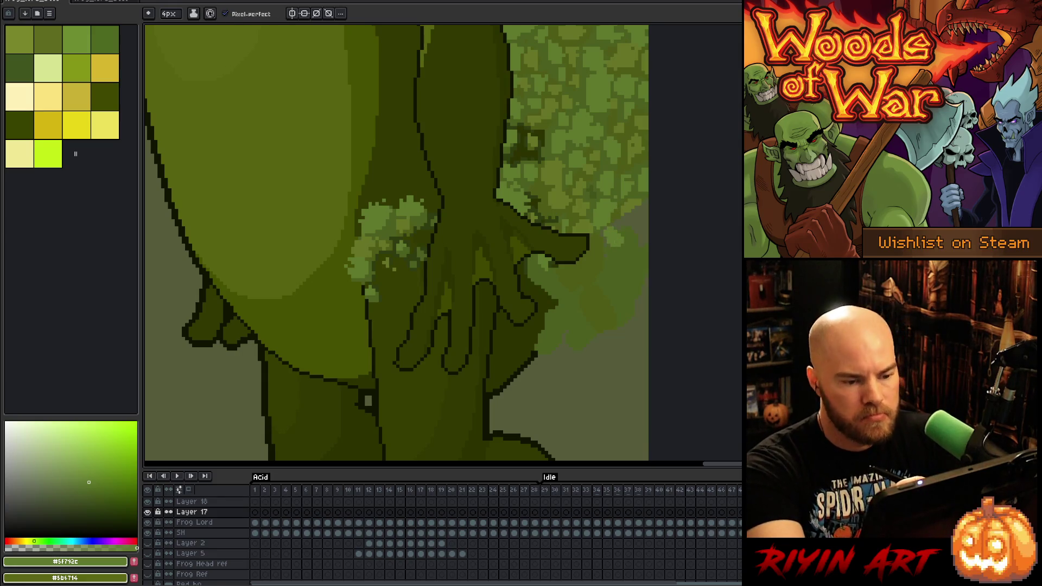
pyautogui.keyDown('alt'); pyautogui.click(603, 203); pyautogui.keyUp('alt')
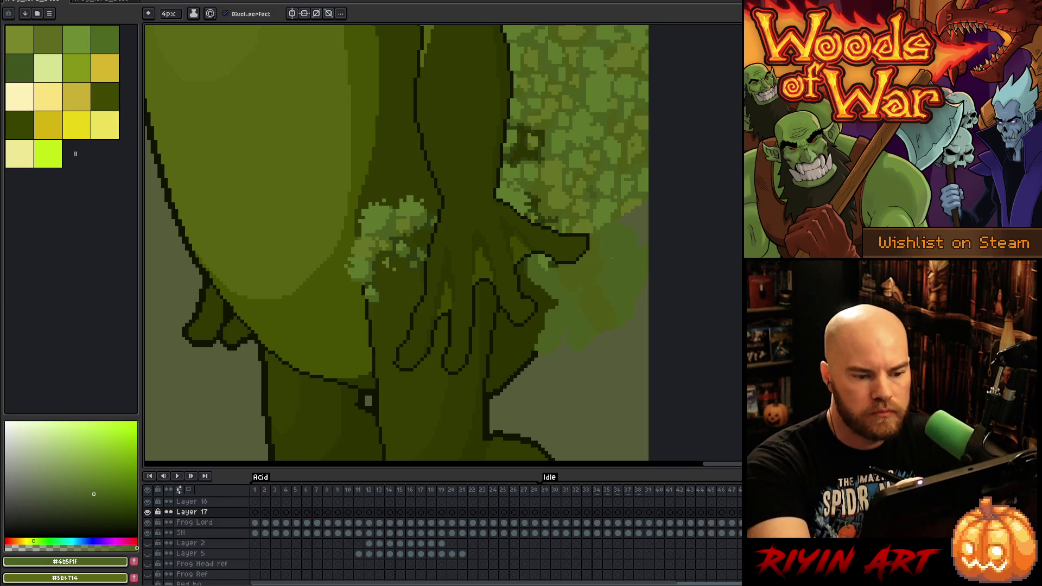
pyautogui.keyDown('alt'); pyautogui.click(599, 246); pyautogui.keyUp('alt')
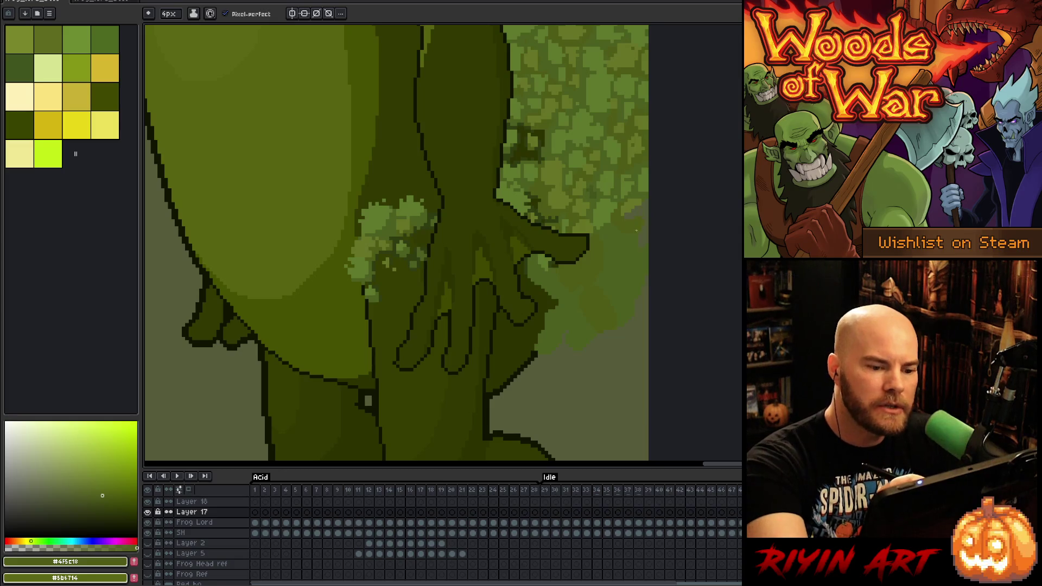
pyautogui.press('g')
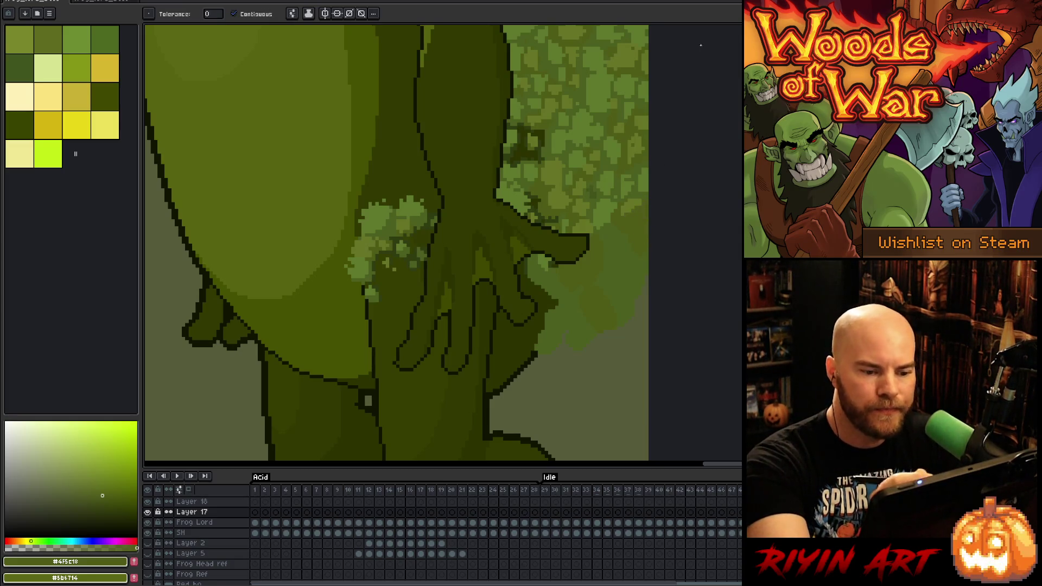
# Paint a lighter moss patch inside a selection around the fingertip, then deselect
pyautogui.keyDown('alt'); pyautogui.click(584, 201); pyautogui.keyUp('alt')
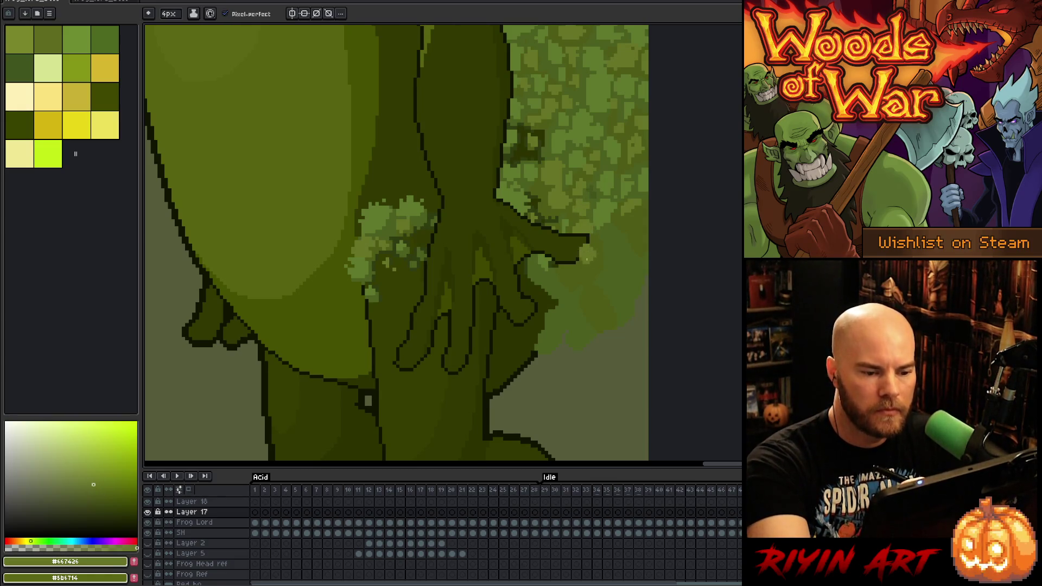
pyautogui.moveTo(591, 239); pyautogui.dragTo(604, 248)
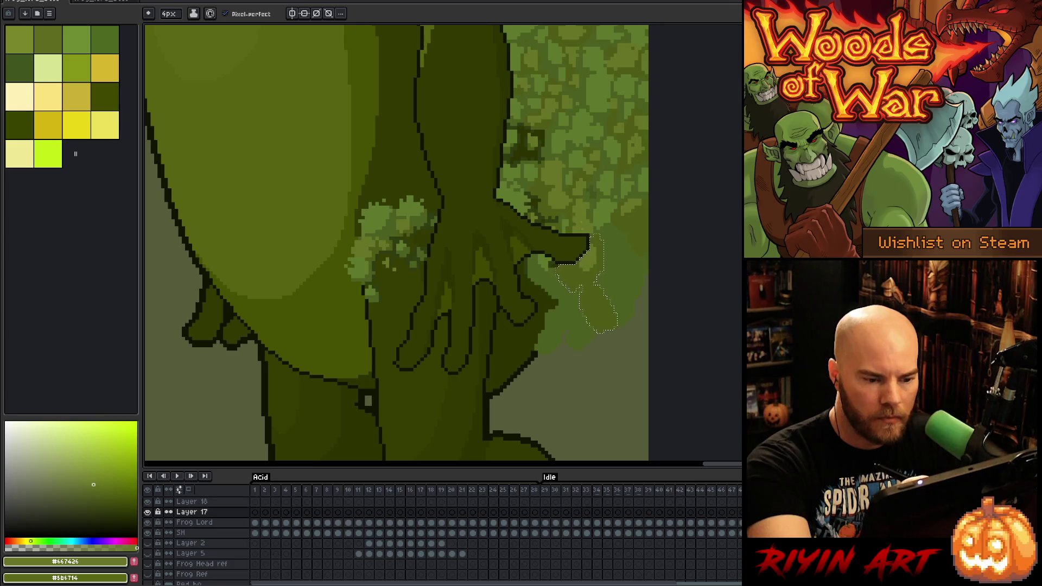
pyautogui.moveTo(599, 323); pyautogui.dragTo(597, 299)
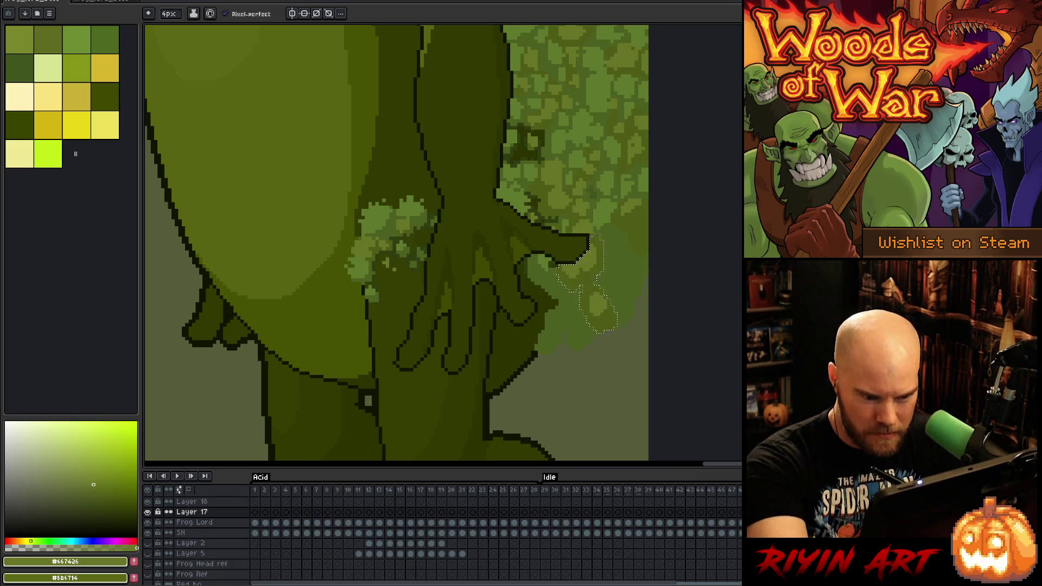
pyautogui.press('v')
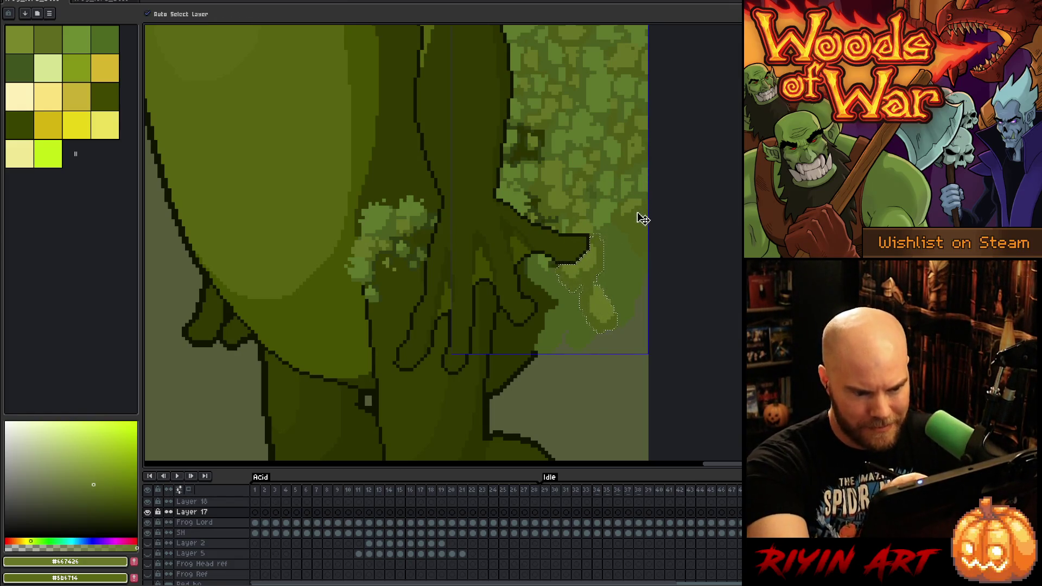
pyautogui.hotkey('ctrl', 'd')
pyautogui.press('b')
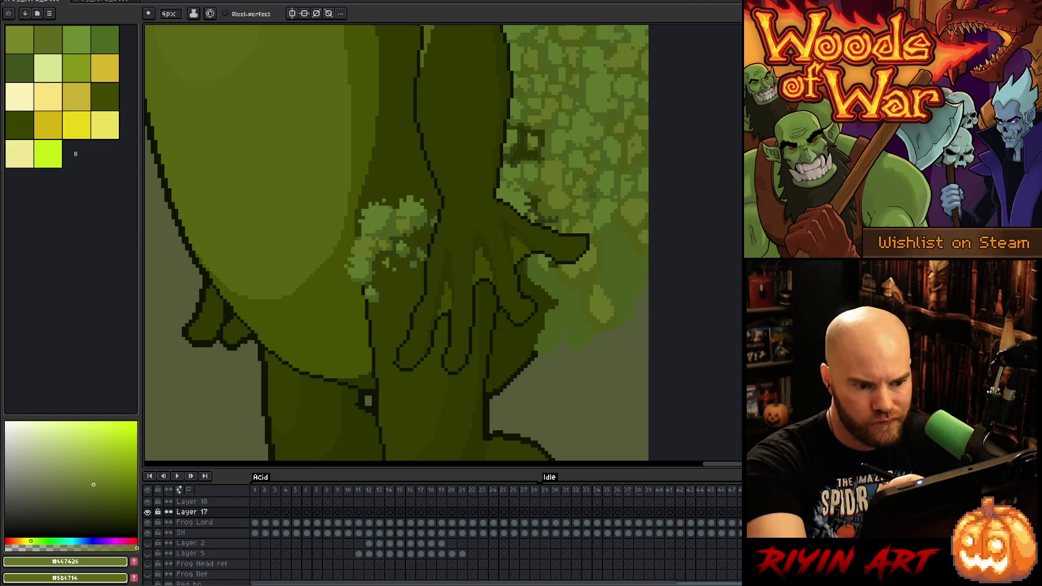
# Sample several light, mid and dark moss greens and shrink the pencil to 1px
pyautogui.keyDown('alt'); pyautogui.click(608, 213); pyautogui.keyUp('alt')
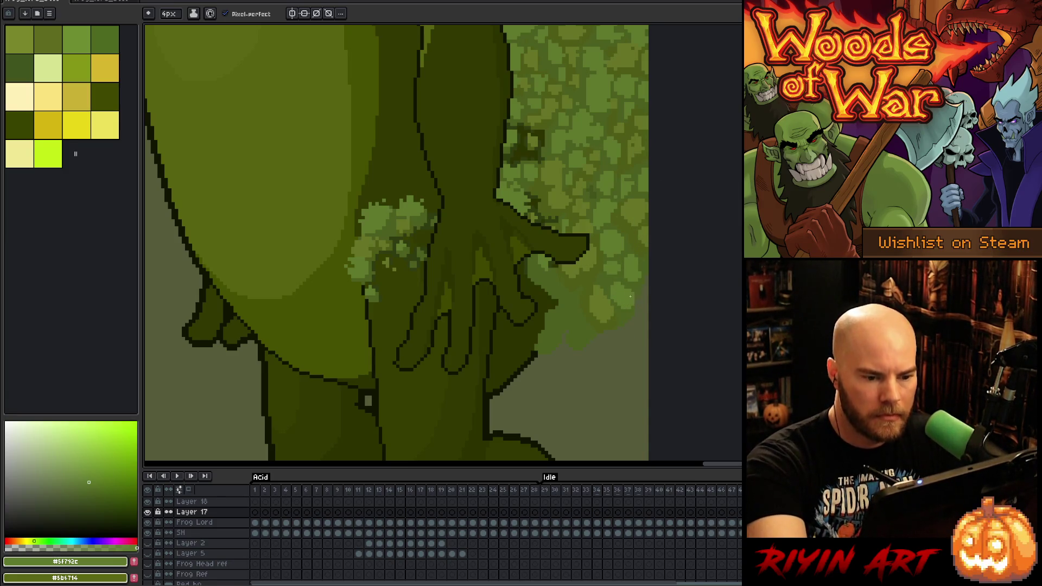
pyautogui.press('alt')
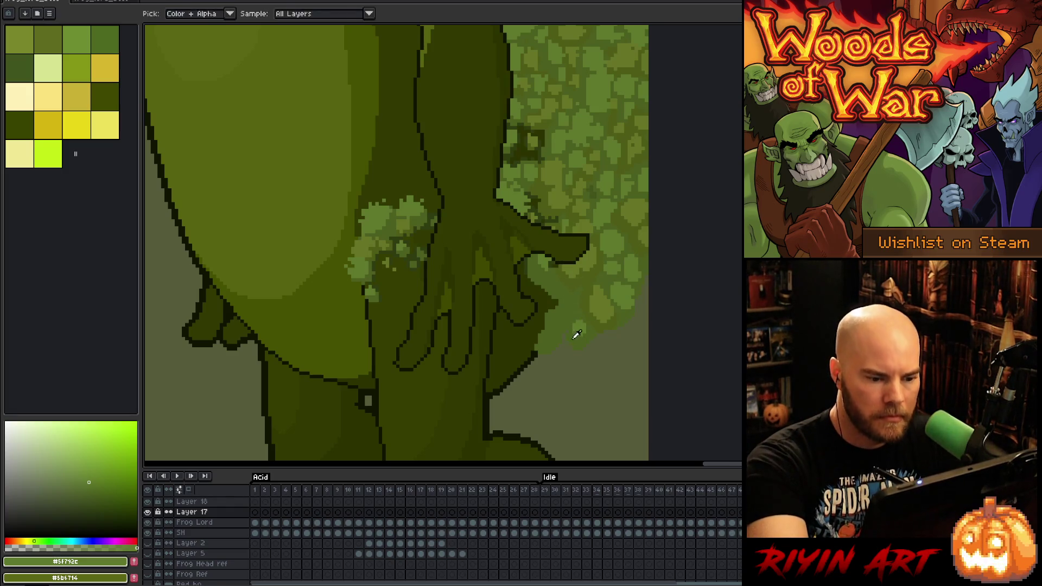
pyautogui.keyDown('alt'); pyautogui.click(571, 343); pyautogui.keyUp('alt')
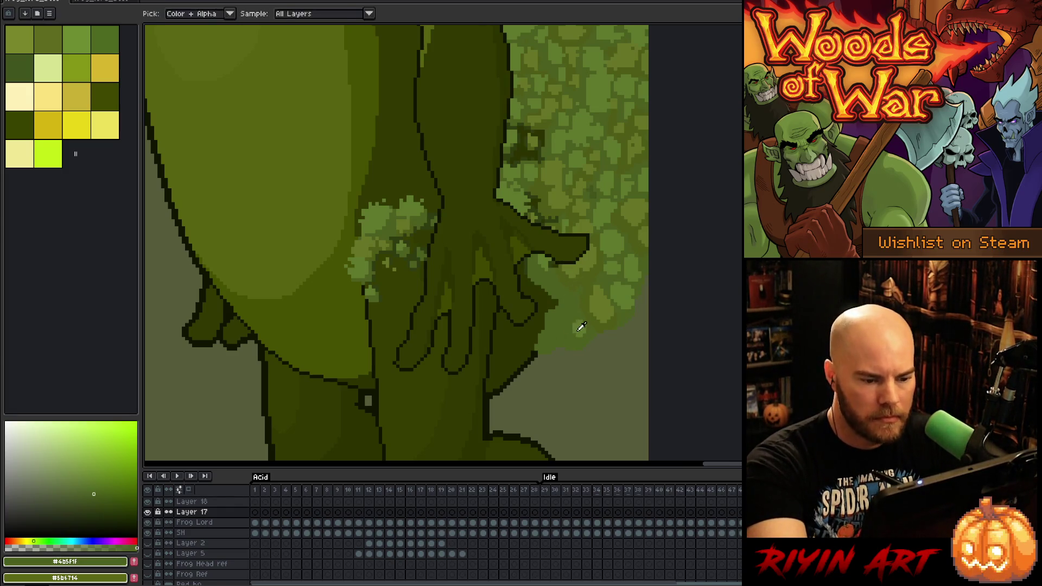
pyautogui.keyDown('alt'); pyautogui.click(568, 331); pyautogui.keyUp('alt')
pyautogui.keyDown('alt'); pyautogui.click(587, 294); pyautogui.keyUp('alt')
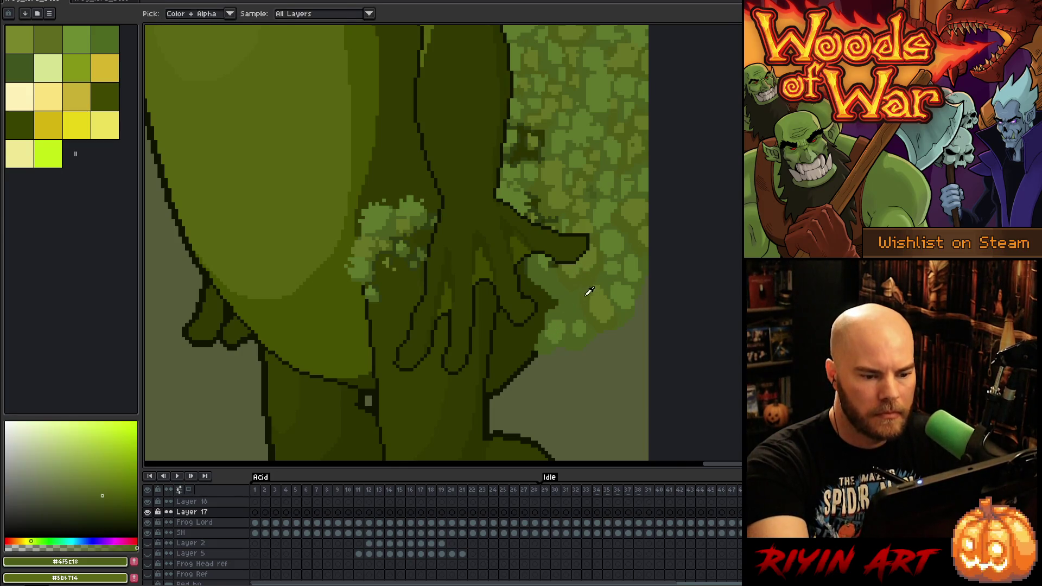
pyautogui.keyDown('alt'); pyautogui.click(567, 274); pyautogui.keyUp('alt')
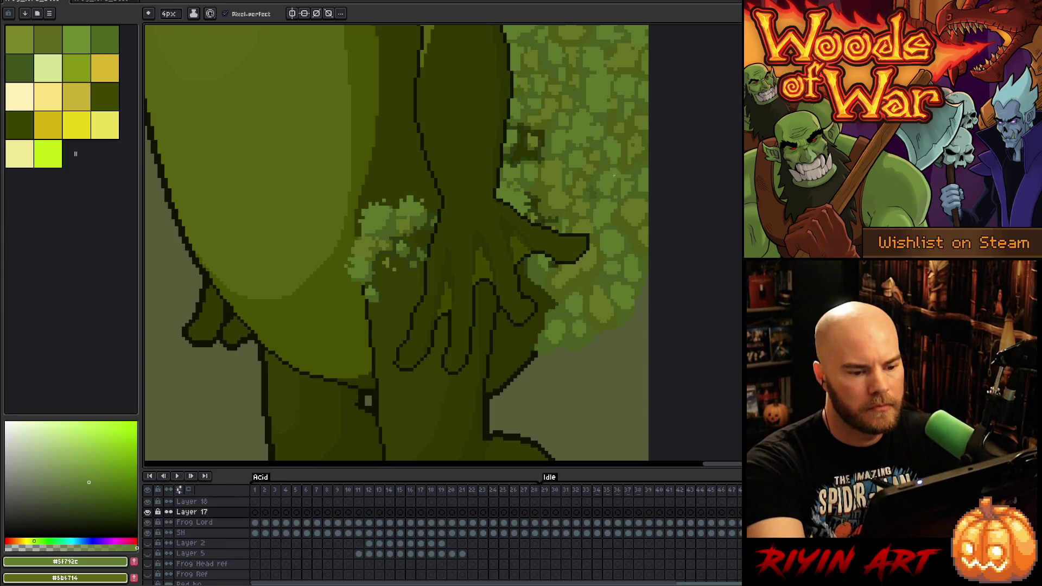
pyautogui.press('alt')
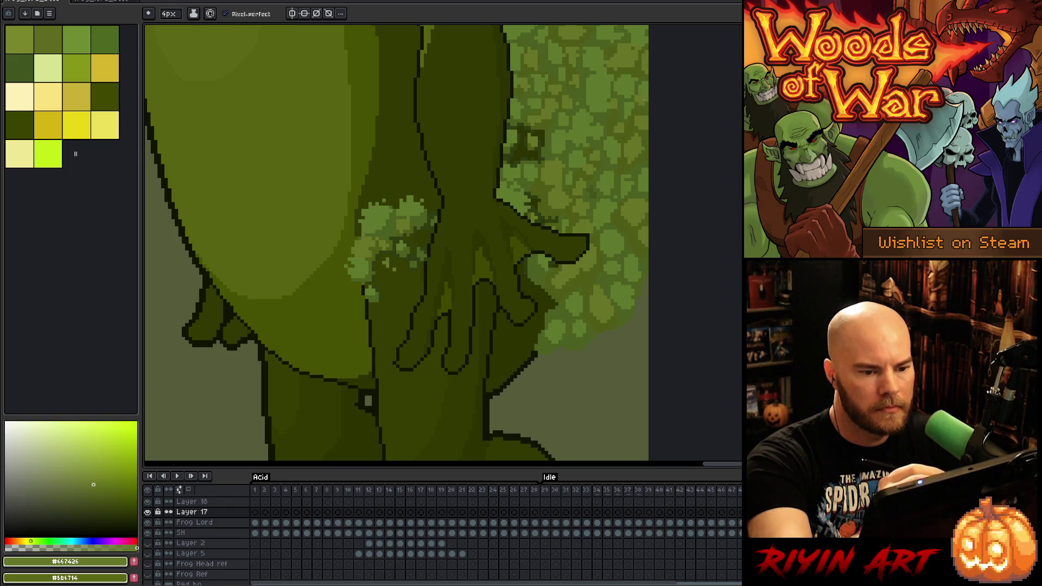
pyautogui.keyDown('alt'); pyautogui.click(629, 53); pyautogui.keyUp('alt')
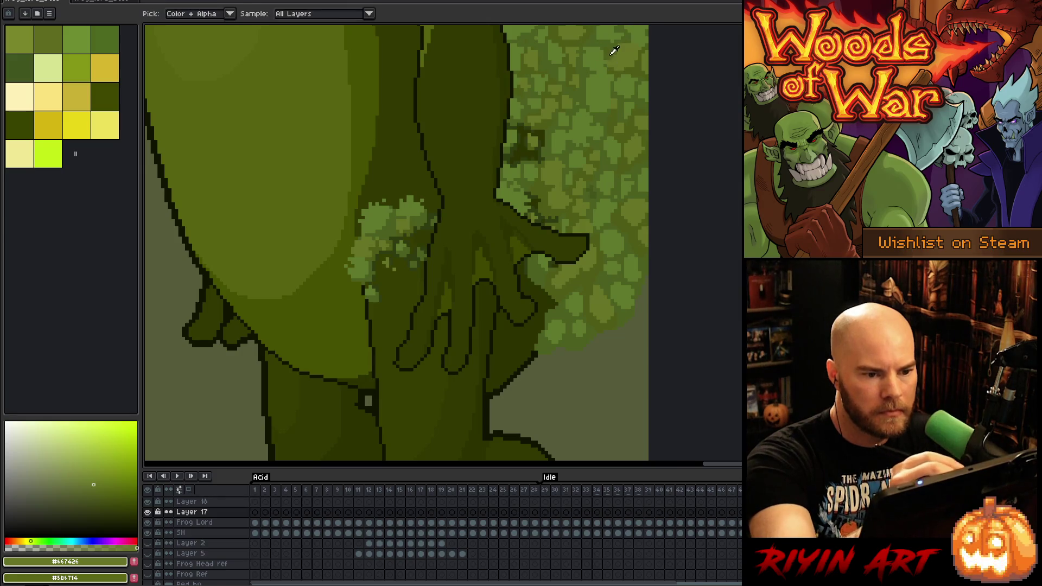
pyautogui.keyDown('alt'); pyautogui.click(613, 50); pyautogui.keyUp('alt')
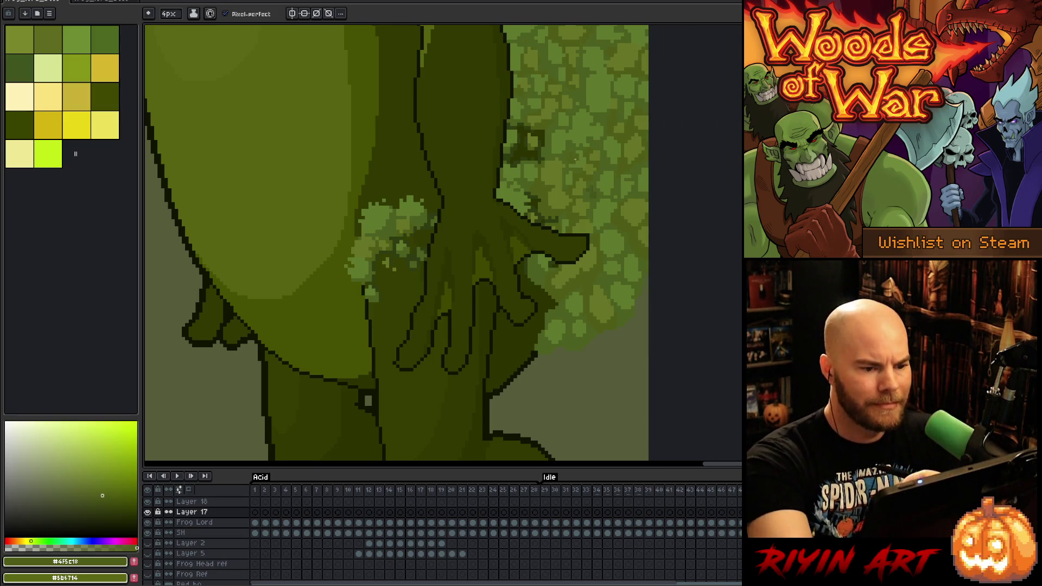
pyautogui.press('-')
pyautogui.press('-')
pyautogui.press('-')
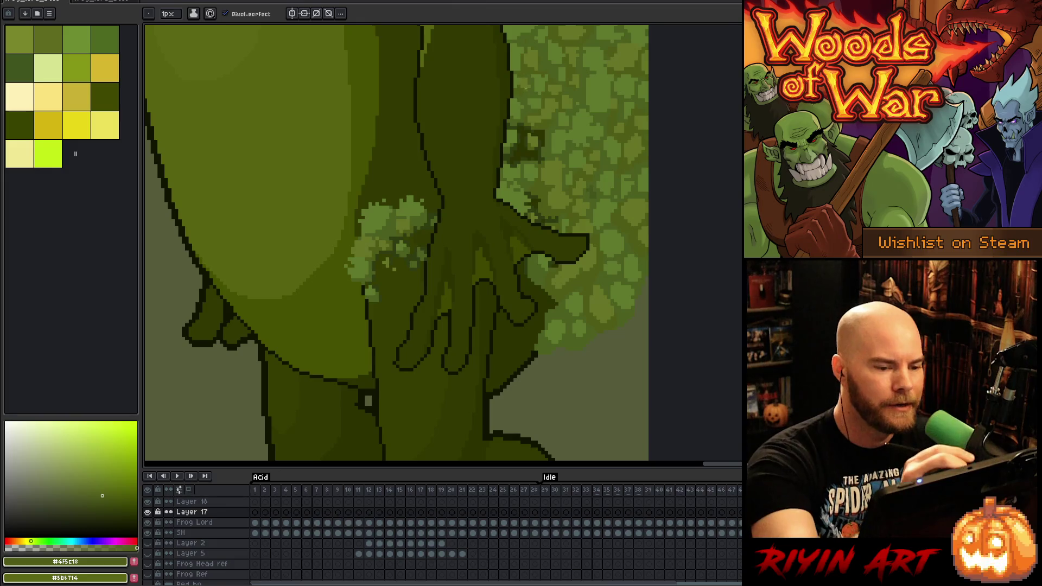
# Sample moss greens from the frog's back, settling on a dark moss green
pyautogui.keyDown('alt'); pyautogui.click(526, 201); pyautogui.keyUp('alt')
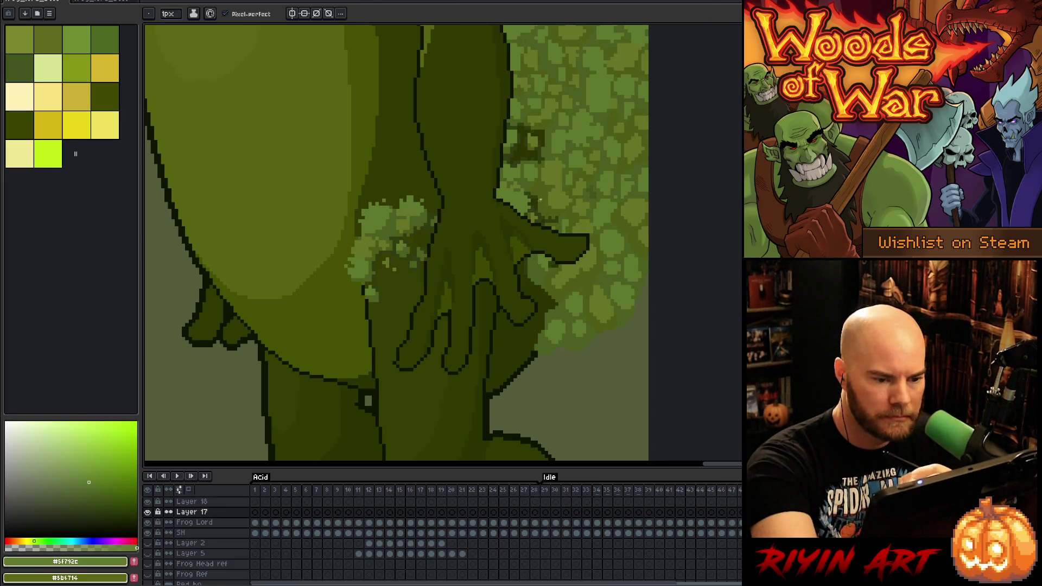
pyautogui.keyDown('alt'); pyautogui.click(535, 202); pyautogui.keyUp('alt')
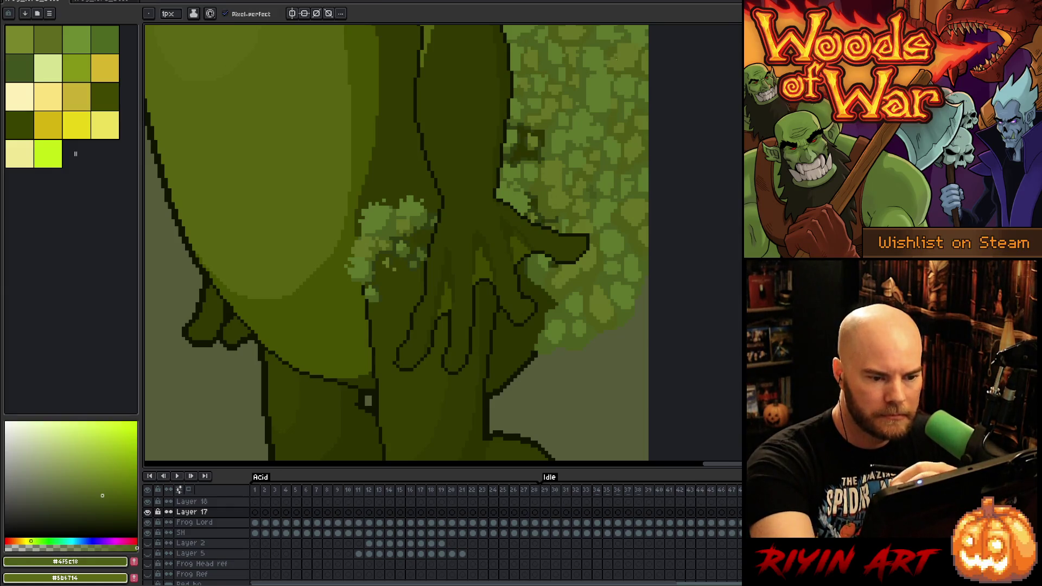
pyautogui.keyDown('alt'); pyautogui.click(558, 154); pyautogui.keyUp('alt')
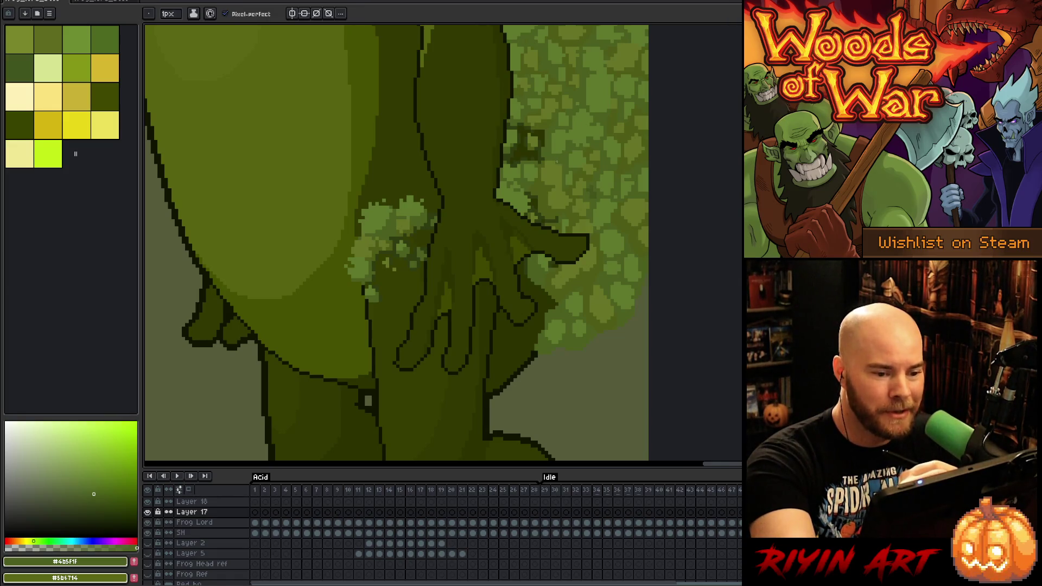
pyautogui.moveTo(591, 239); pyautogui.dragTo(608, 246)
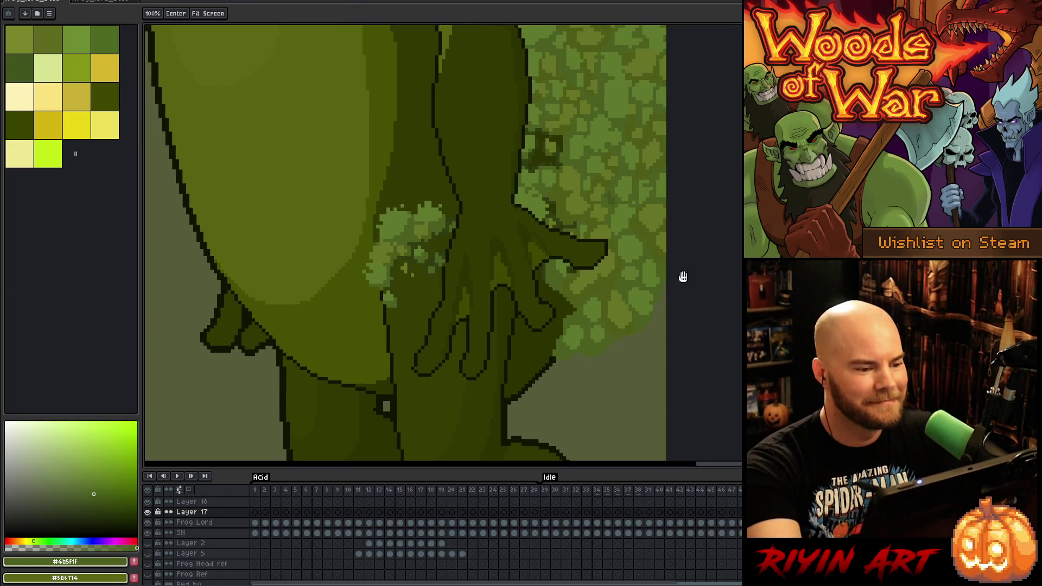
pyautogui.keyDown('alt'); pyautogui.click(624, 222); pyautogui.keyUp('alt')
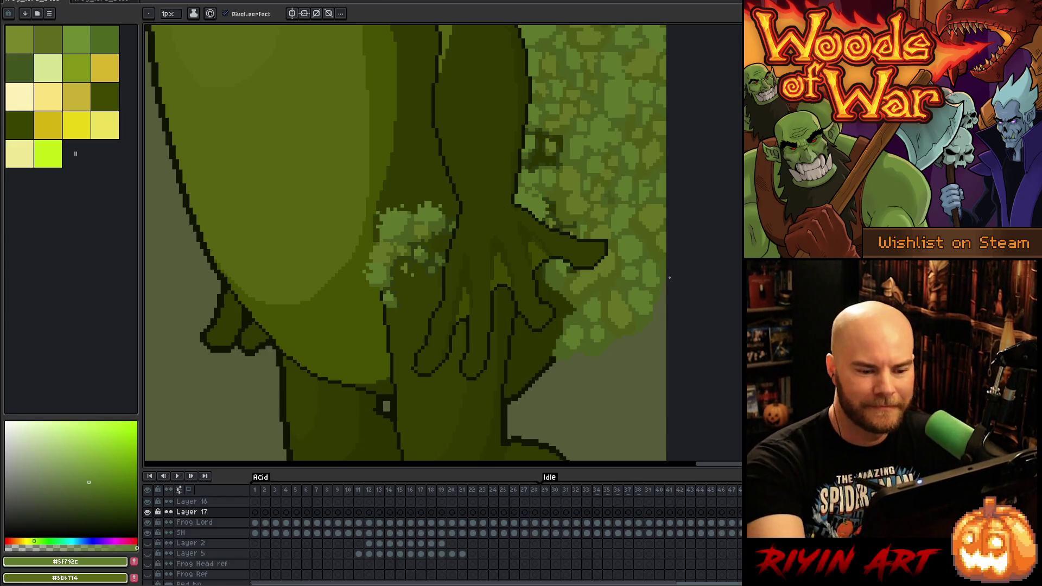
pyautogui.keyDown('alt'); pyautogui.click(655, 307); pyautogui.keyUp('alt')
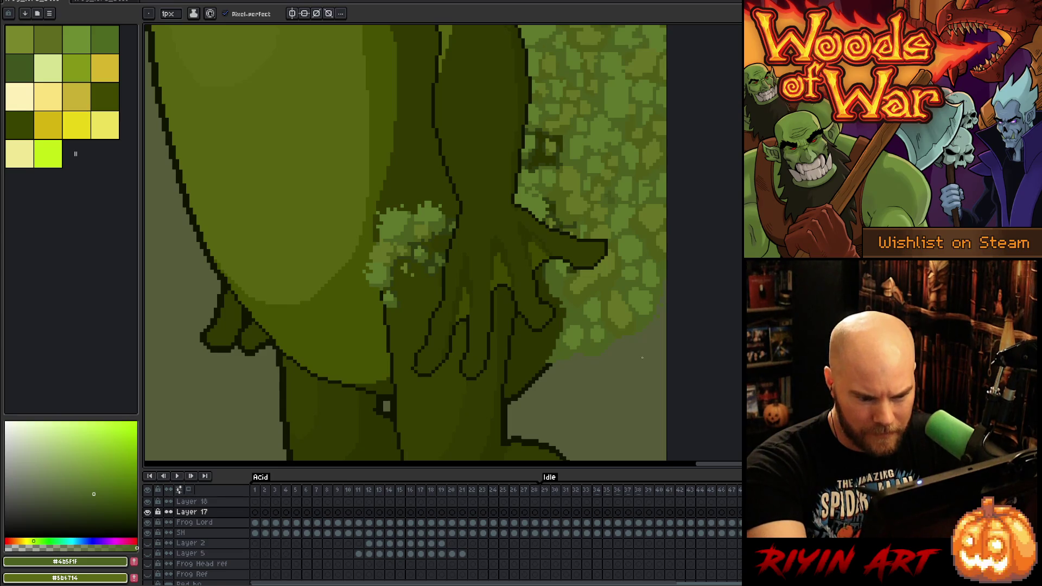
pyautogui.keyDown('alt'); pyautogui.click(622, 341); pyautogui.keyUp('alt')
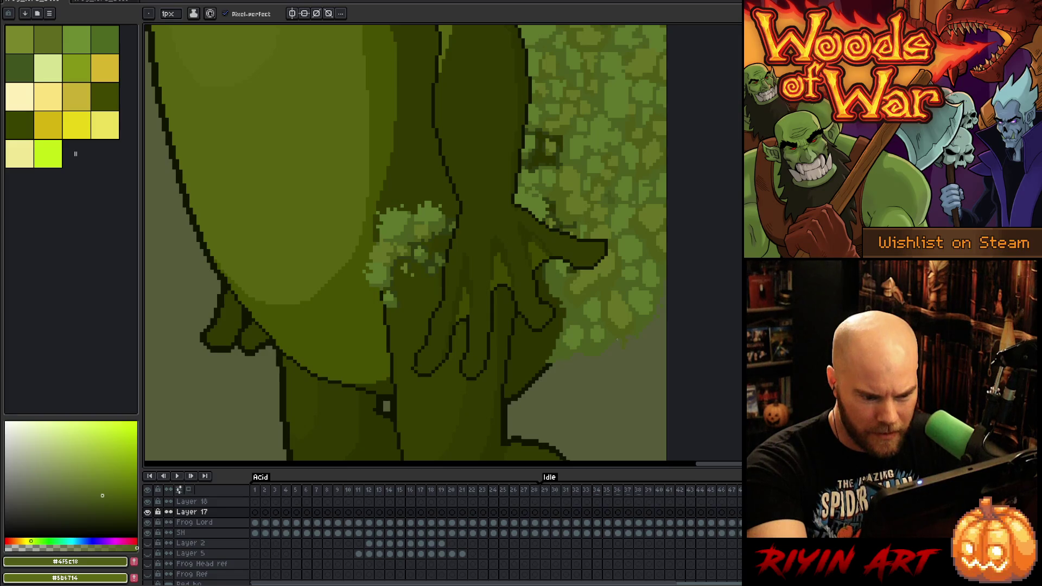
pyautogui.keyDown('alt'); pyautogui.click(606, 346); pyautogui.keyUp('alt')
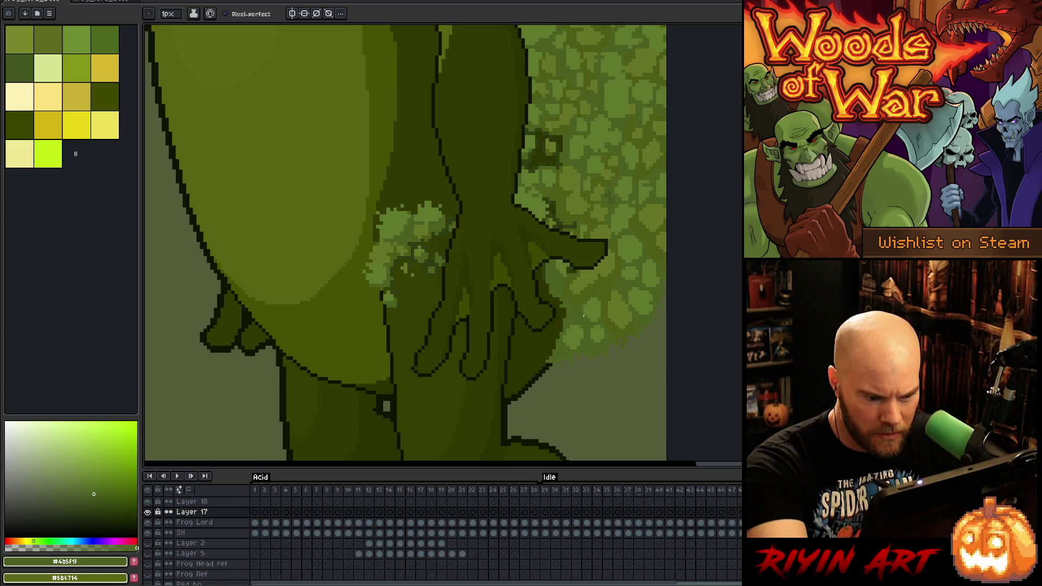
# Zoom in and darken a few moss pixels near the top with dark olive and near-black
pyautogui.press('space')
pyautogui.scroll(4, 640, 365)
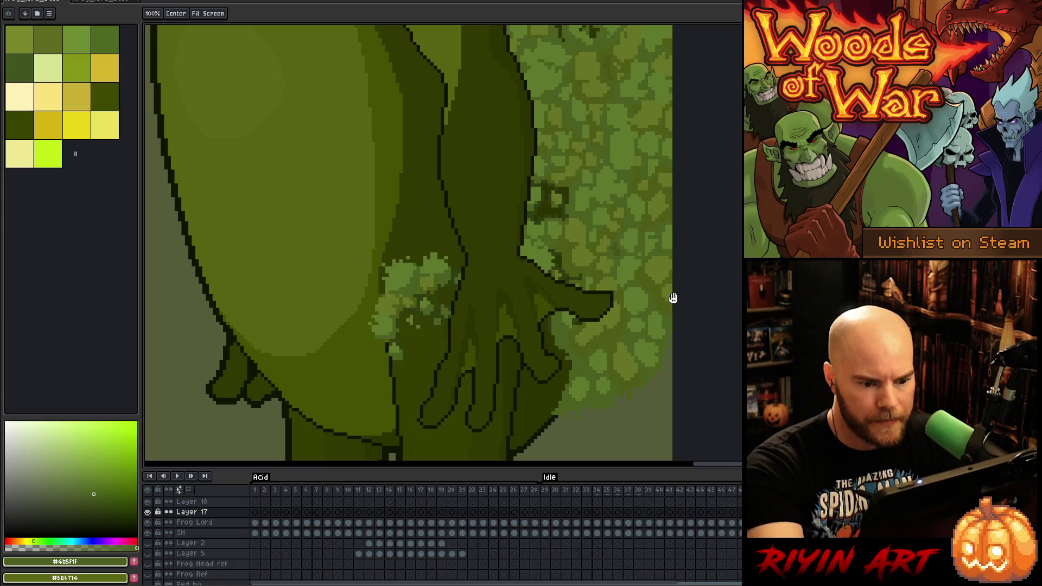
pyautogui.scroll(-1, 656, 380)
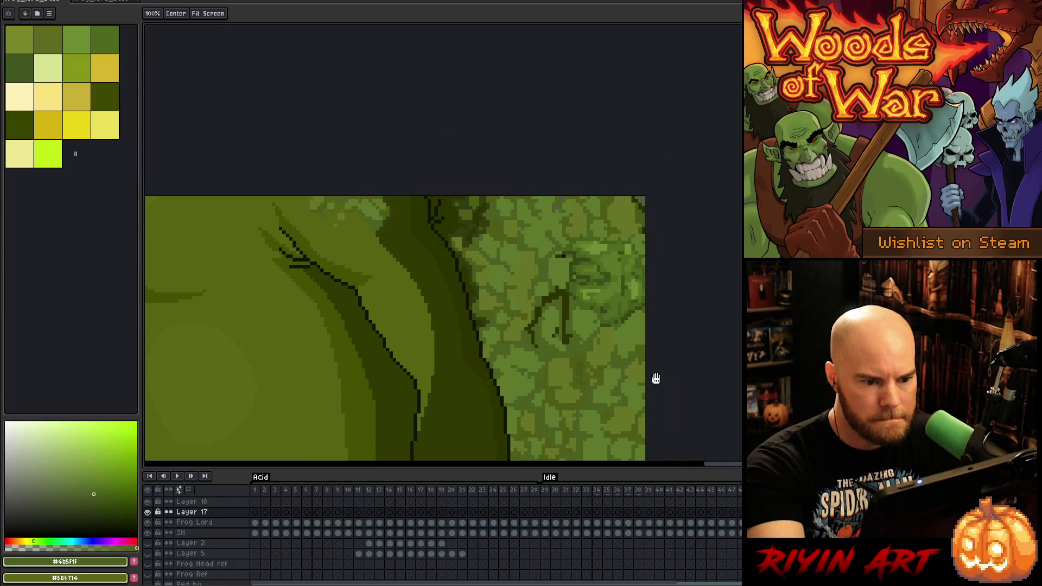
pyautogui.scroll(1, 654, 377)
pyautogui.keyDown('alt'); pyautogui.click(646, 68); pyautogui.keyUp('alt')
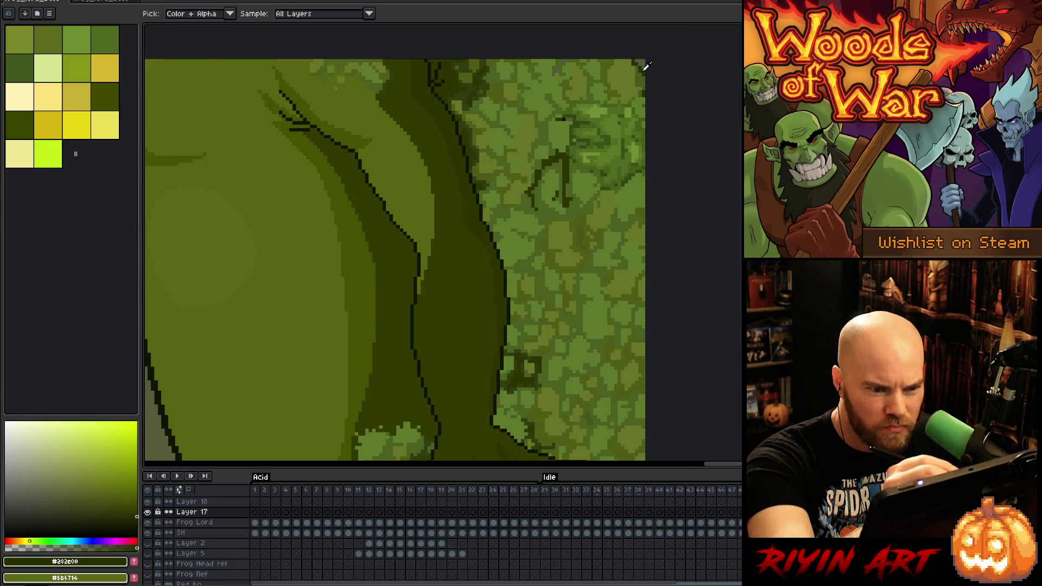
pyautogui.keyDown('alt'); pyautogui.click(473, 158); pyautogui.keyUp('alt')
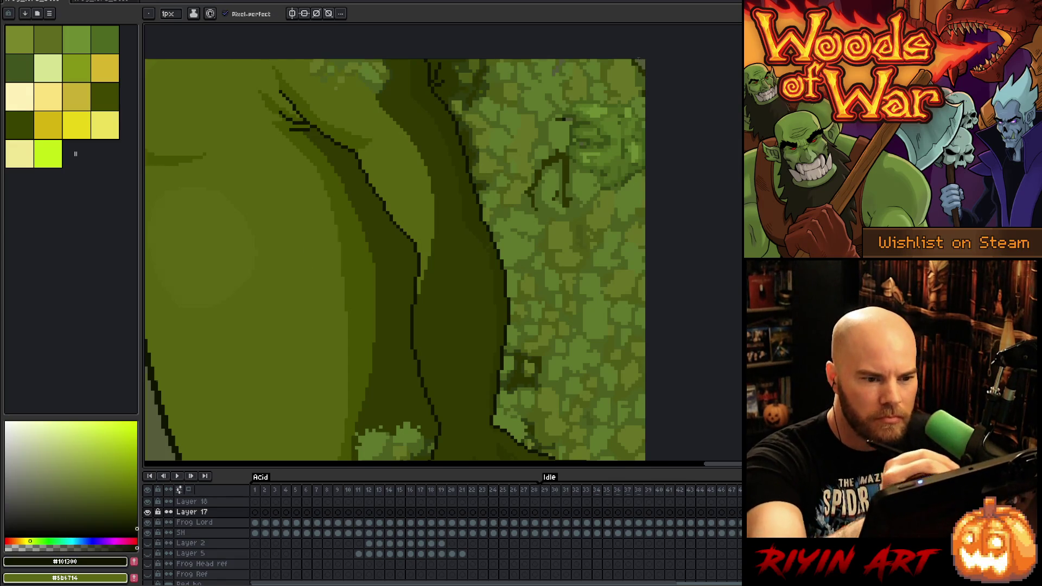
pyautogui.scroll(3, 639, 58)
pyautogui.moveTo(638, 61); pyautogui.dragTo(645, 76)
pyautogui.click(659, 89)
pyautogui.click(645, 61)
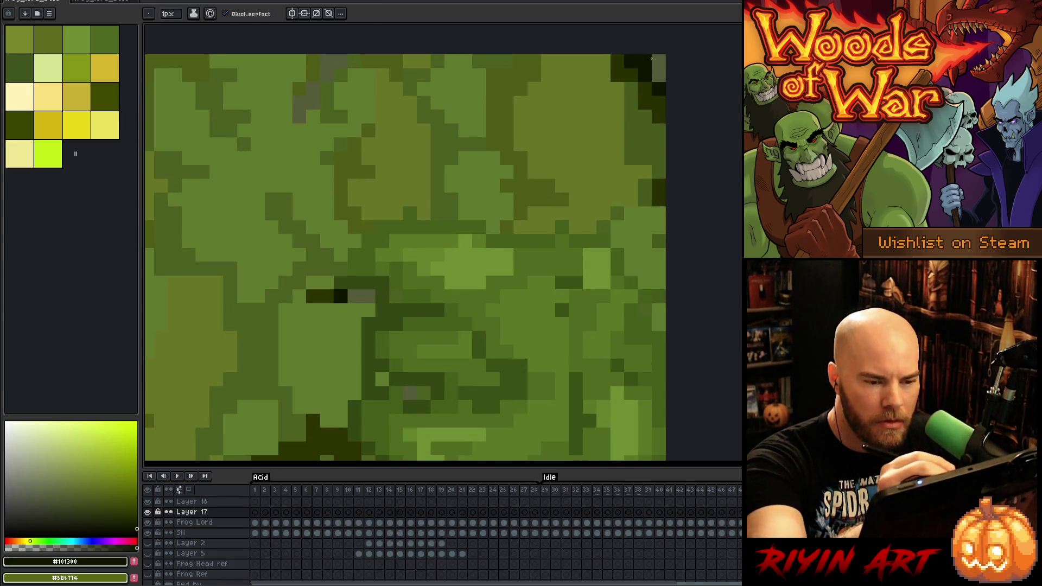
pyautogui.scroll(-4, 336, 275)
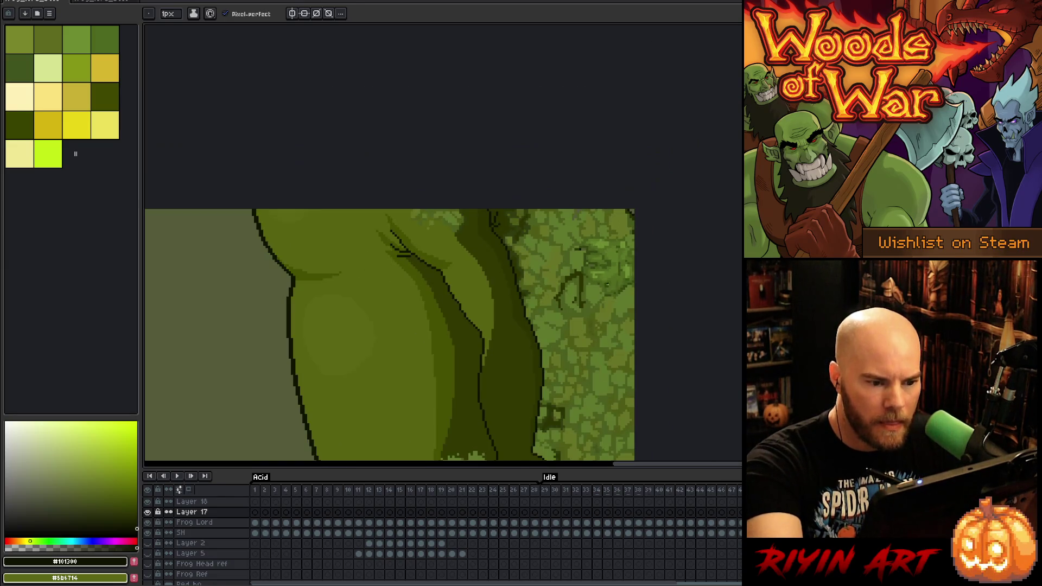
# On frame 19 of the Frog Lord layer, draw a 6px brown root curve across the moss
pyautogui.press('Return')
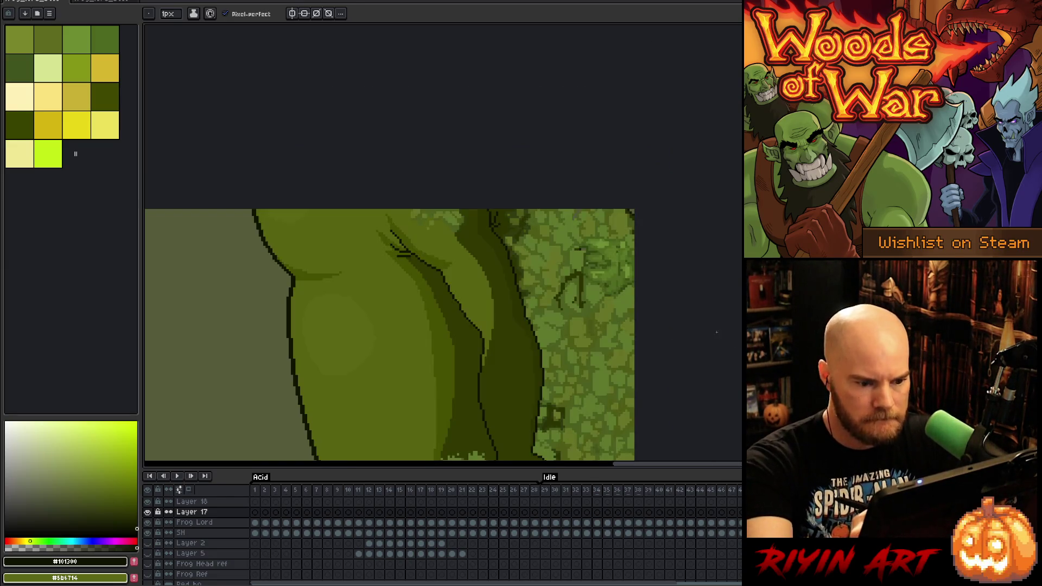
pyautogui.click(442, 490)
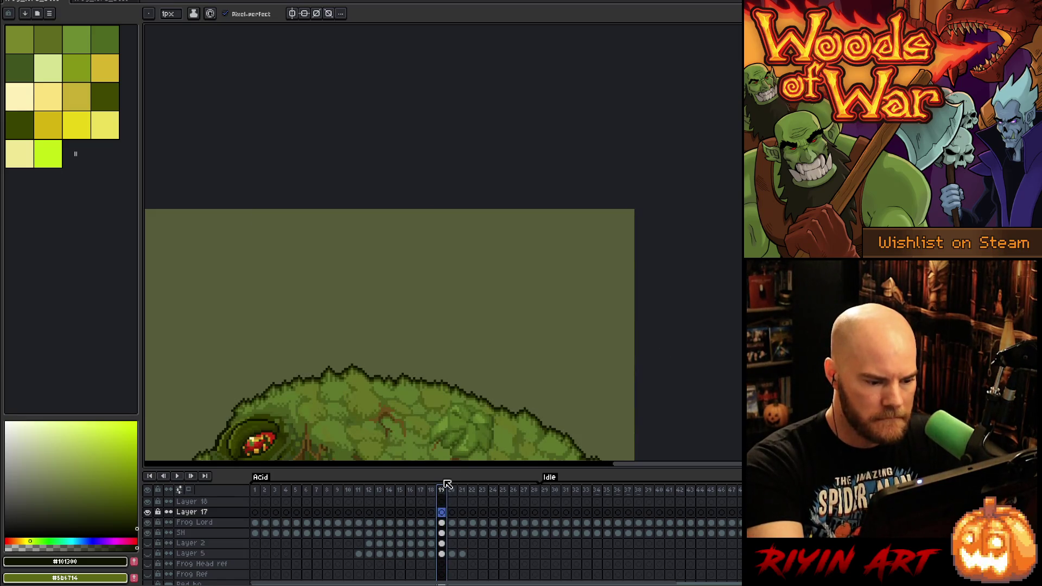
pyautogui.keyDown('alt'); pyautogui.click(384, 407); pyautogui.keyUp('alt')
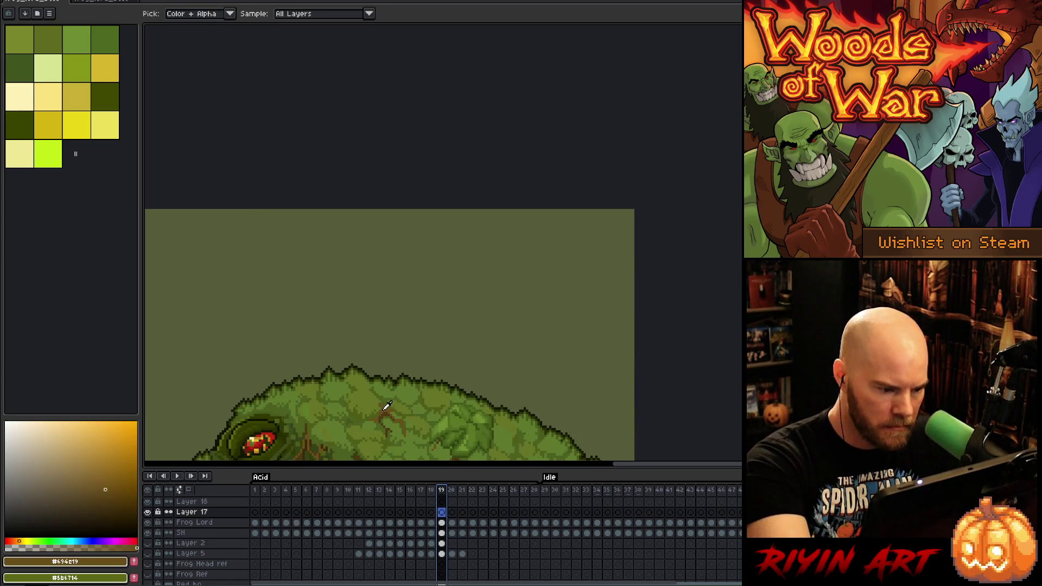
pyautogui.scroll(3, 390, 333)
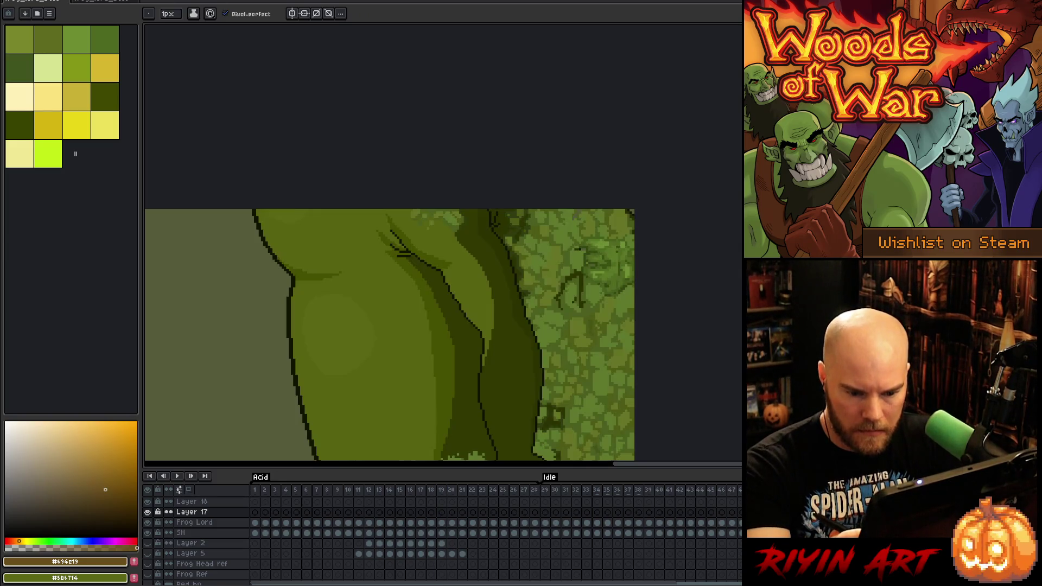
pyautogui.hotkey('alt', 'Down')
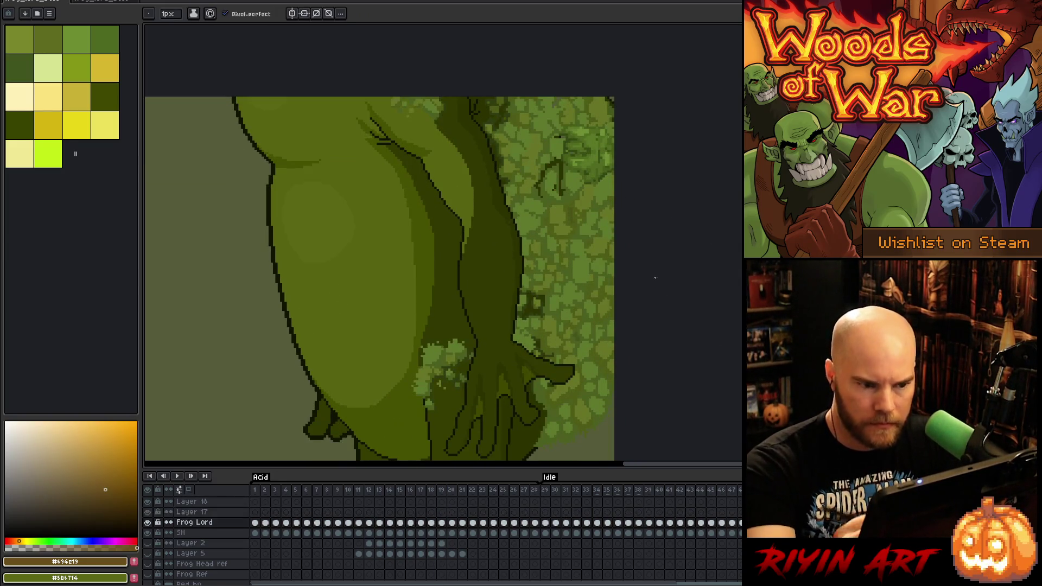
pyautogui.press('b')
pyautogui.moveTo(561, 196); pyautogui.dragTo(543, 184)
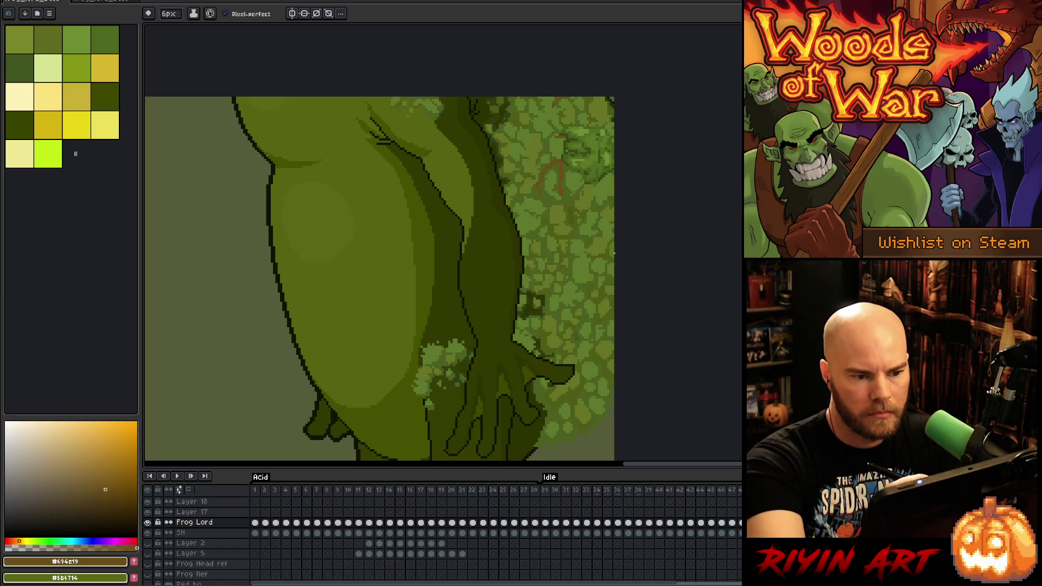
# Load the dark olive and near-black outline colours and set the brush size to 1
pyautogui.scroll(3, 610, 99)
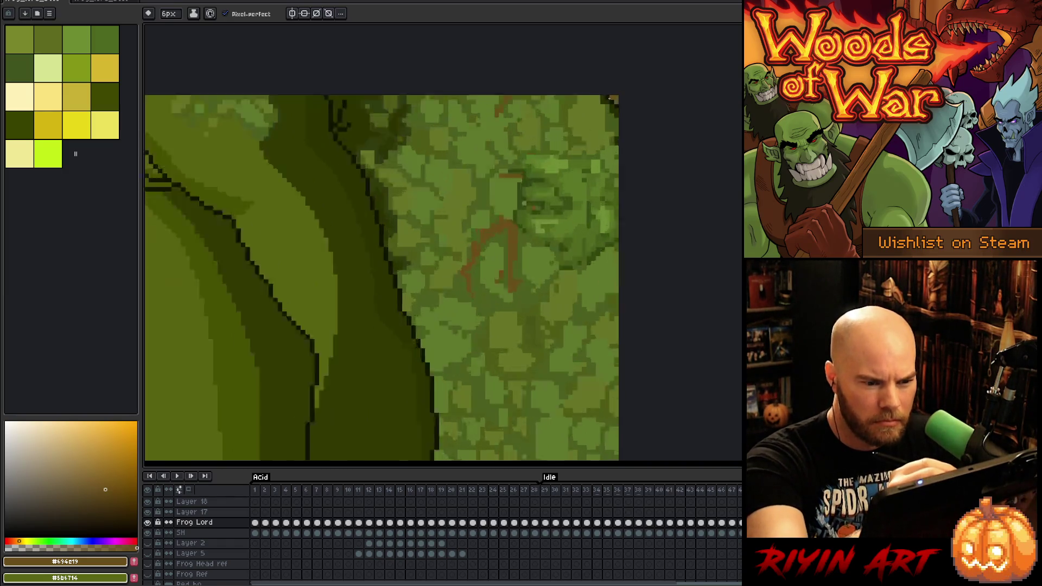
pyautogui.keyDown('alt'); pyautogui.click(598, 101); pyautogui.keyUp('alt')
pyautogui.press('x')
pyautogui.click(624, 100)
pyautogui.keyDown('alt'); pyautogui.click(602, 95); pyautogui.keyUp('alt')
pyautogui.click(168, 13)
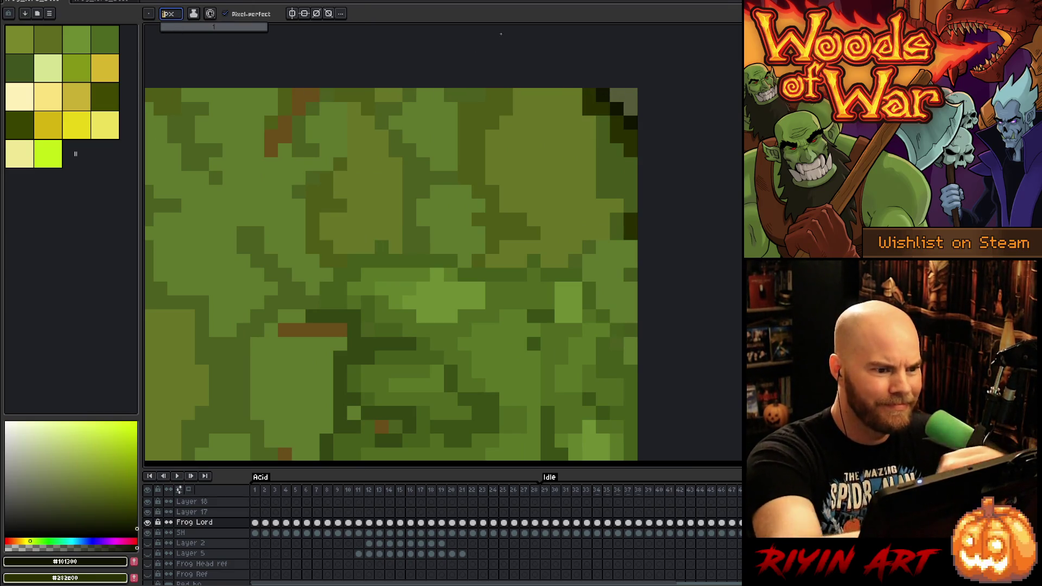
pyautogui.write('1')
pyautogui.scroll(-3, 614, 437)
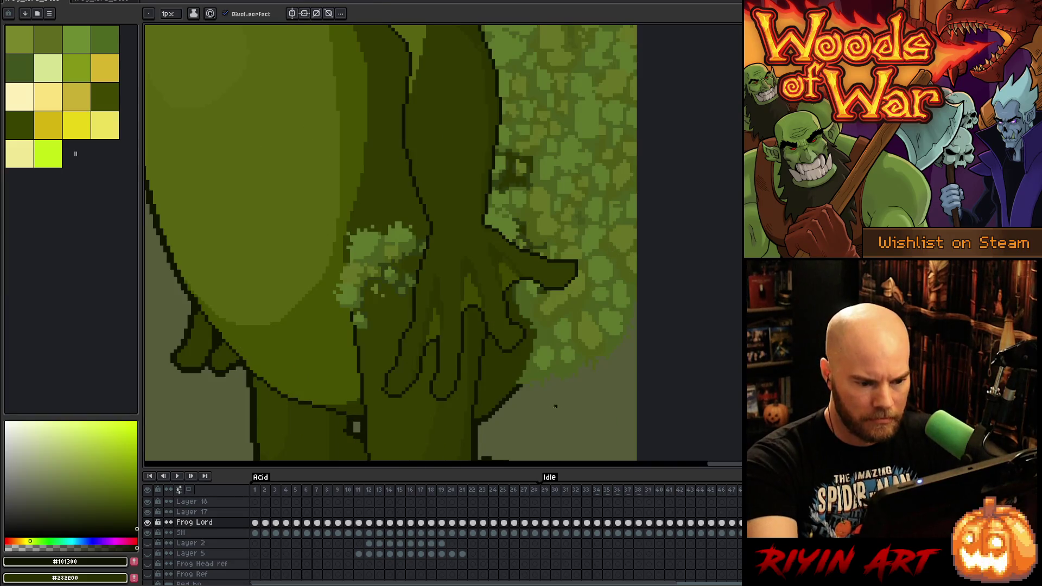
# Lasso the lower-right moss and background area and make Layer 17 active
pyautogui.press('q')
pyautogui.moveTo(511, 407)
pyautogui.mouseDown()
pyautogui.moveTo(549, 361)
pyautogui.moveTo(642, 414)
pyautogui.moveTo(510, 414)
pyautogui.moveTo(526, 396)
pyautogui.moveTo(519, 387)
pyautogui.mouseUp()
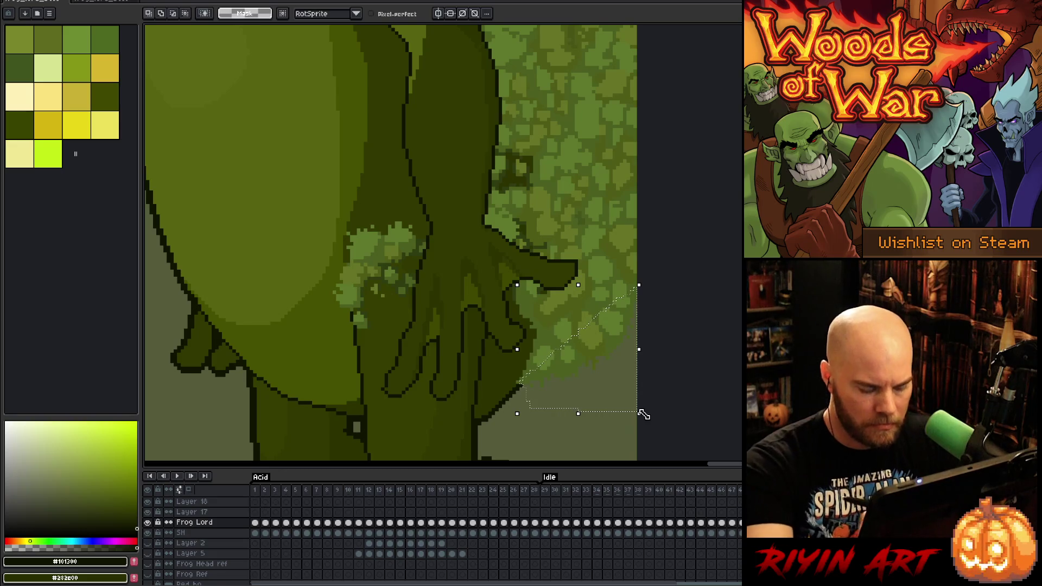
pyautogui.press('x')
pyautogui.press('space')
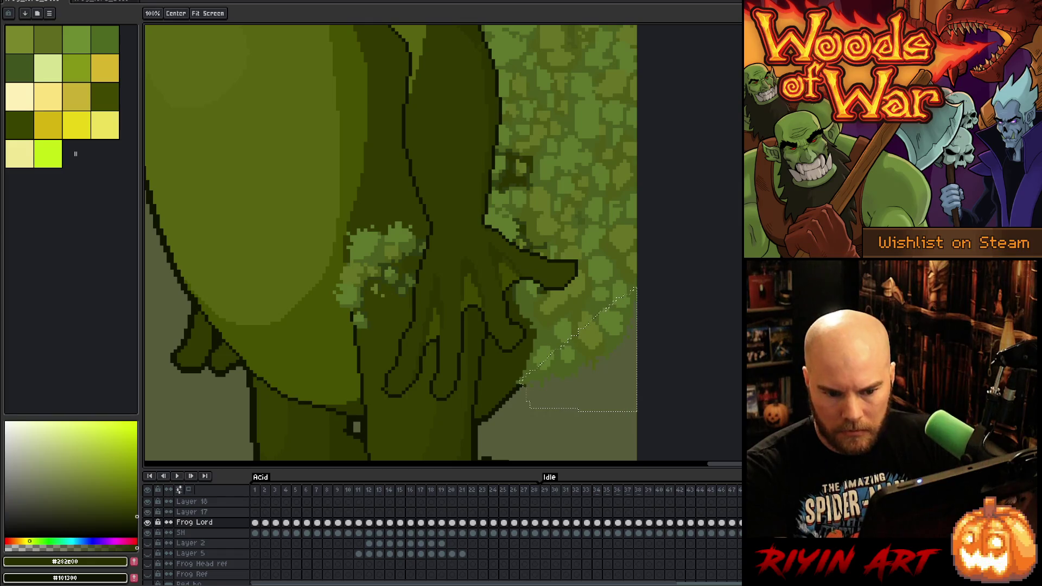
pyautogui.hotkey('alt', 'Up')
pyautogui.press('space')
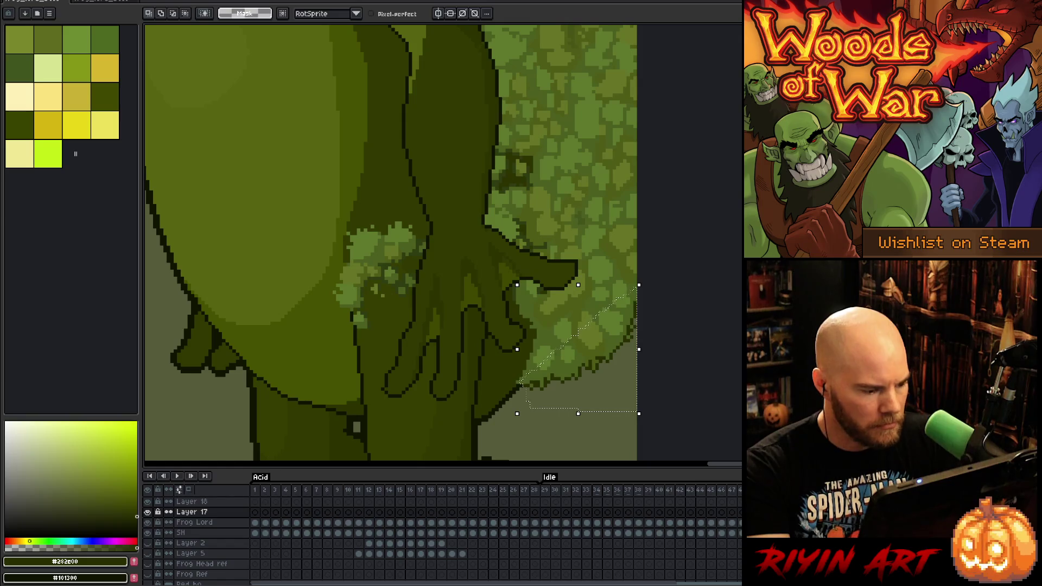
pyautogui.press('x')
pyautogui.press('space')
pyautogui.rightClick(519, 257)
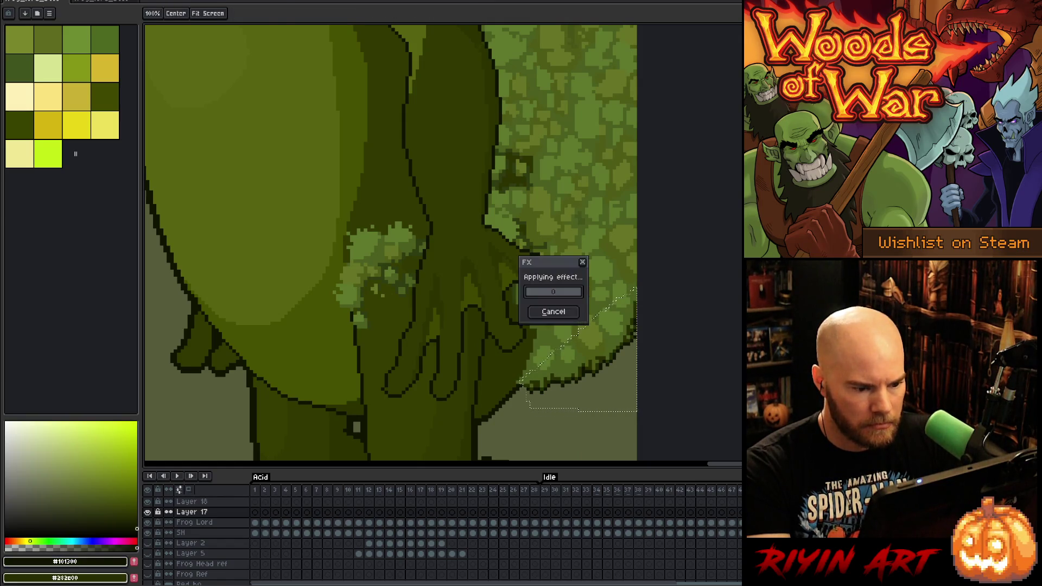
pyautogui.press('Escape')
# Leave full-screen view, drop the selection, and pick the mid moss green from the artwork
pyautogui.hotkey('ctrl', 'shift', 'f')
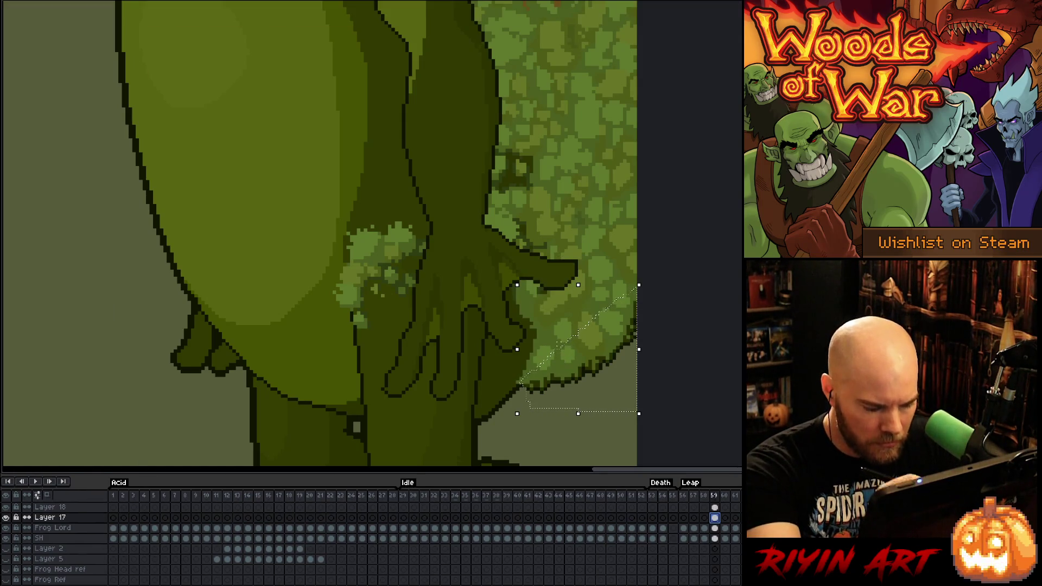
pyautogui.hotkey('ctrl', 'shift', 'f')
pyautogui.hotkey('ctrl', 'd')
pyautogui.press('i')
pyautogui.press('b')
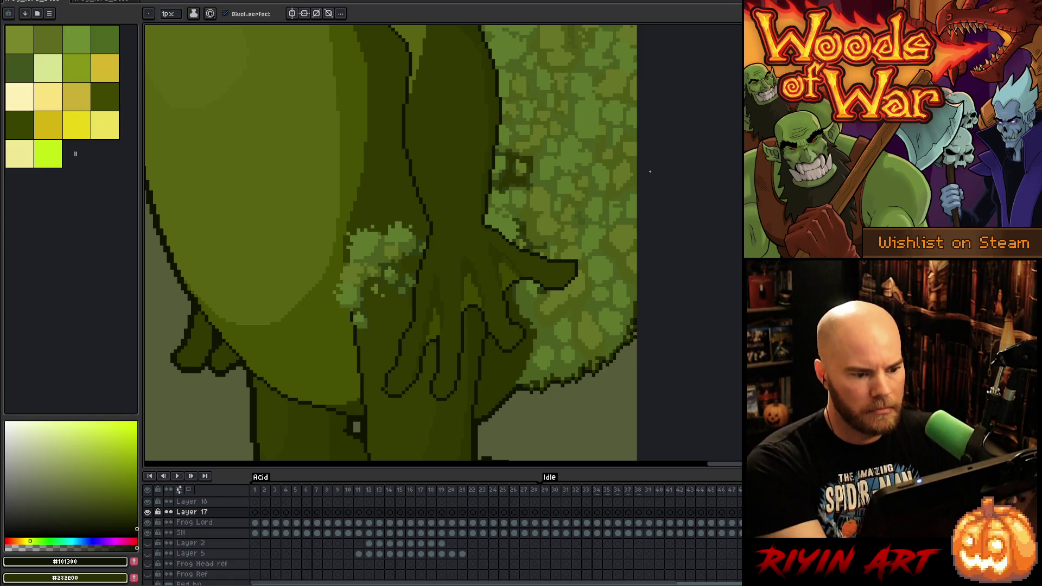
pyautogui.scroll(2, 555, 234)
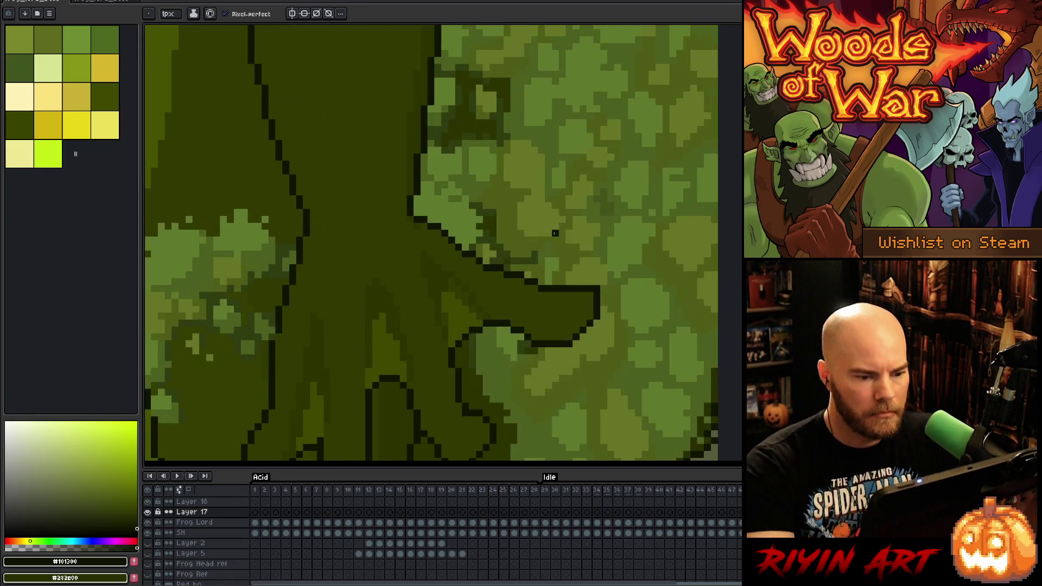
pyautogui.keyDown('alt'); pyautogui.click(596, 290); pyautogui.keyUp('alt')
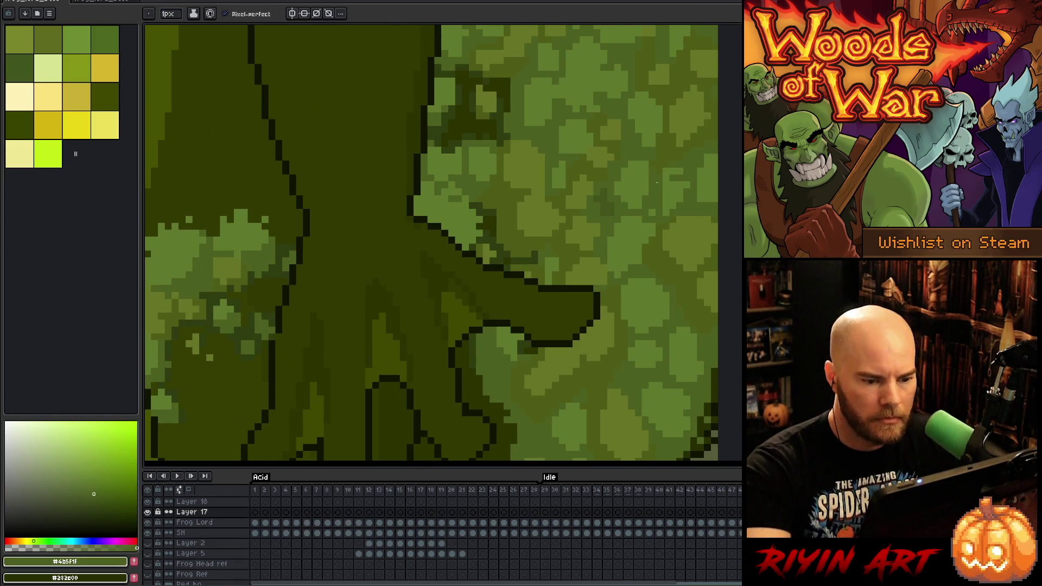
# Zoom out to frame the whole frog, then switch to the frog forest scene sprite
pyautogui.scroll(-5, 631, 139)
pyautogui.moveTo(681, 255); pyautogui.dragTo(637, 376)
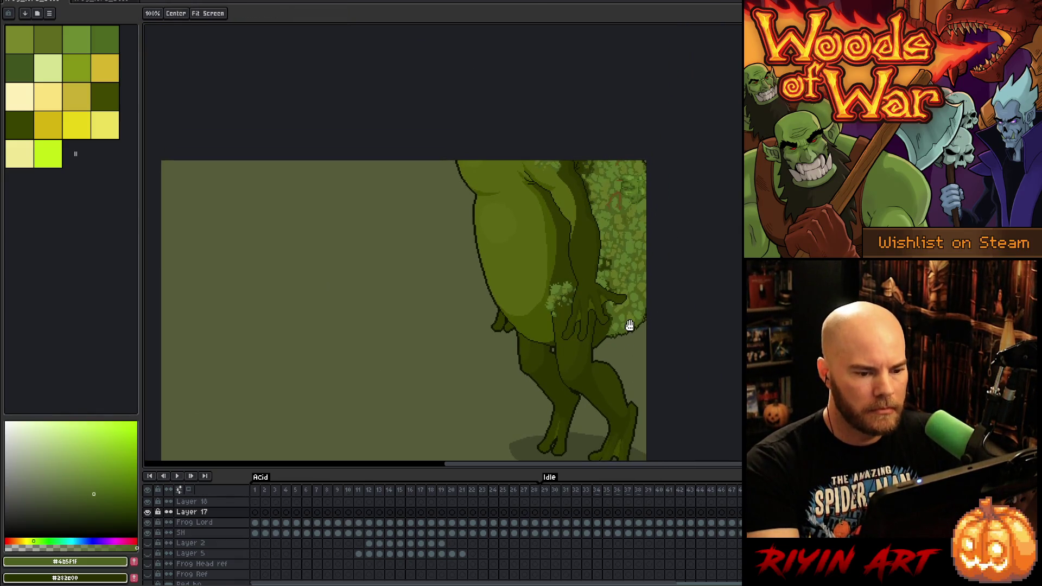
pyautogui.moveTo(628, 321); pyautogui.dragTo(545, 277)
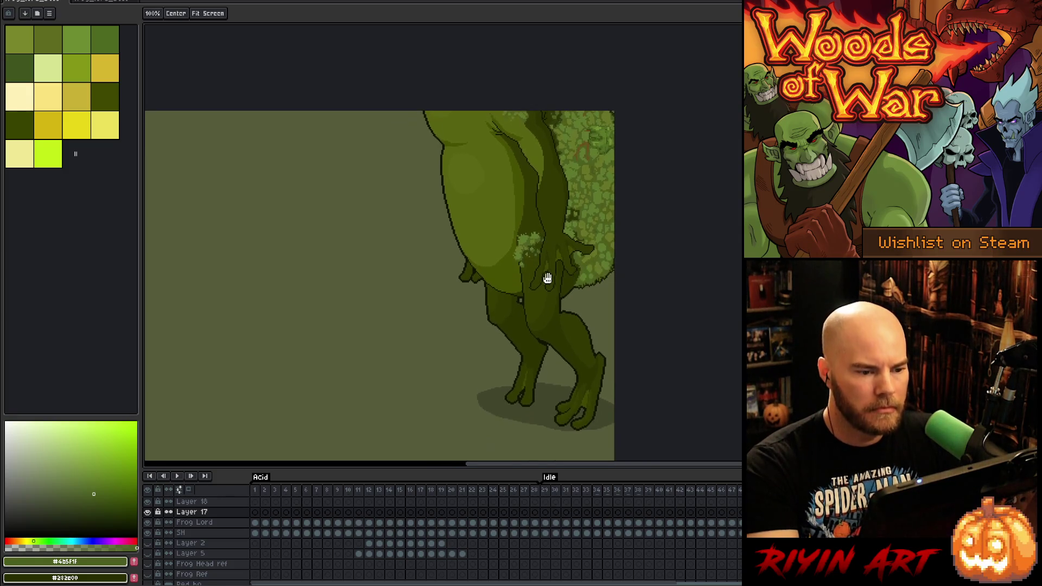
pyautogui.moveTo(597, 241)
pyautogui.mouseDown()
pyautogui.moveTo(564, 233)
pyautogui.moveTo(502, 266)
pyautogui.mouseUp()
pyautogui.press('b')
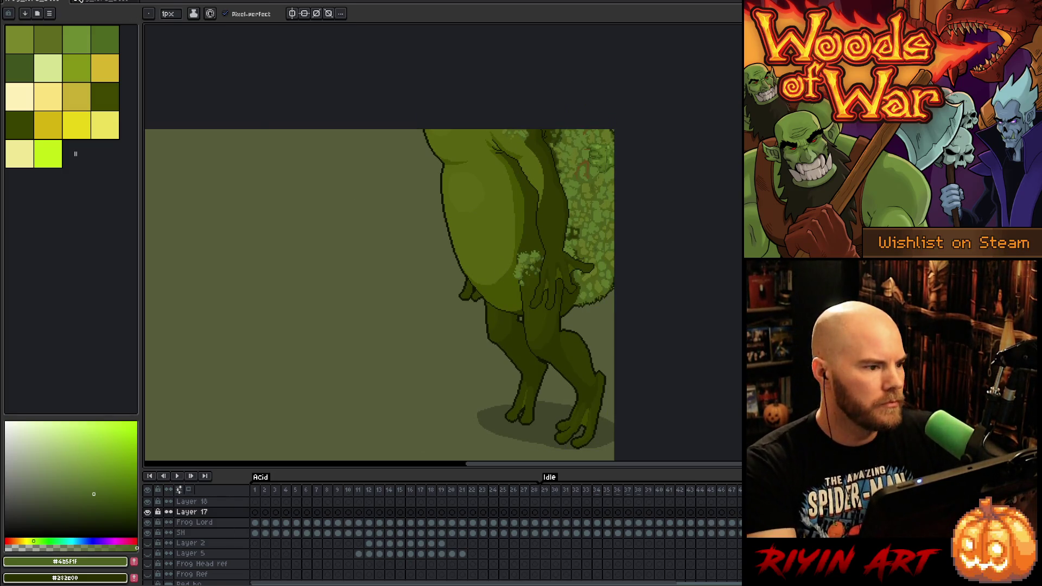
pyautogui.click(94, 4)
pyautogui.scroll(3, 542, 341)
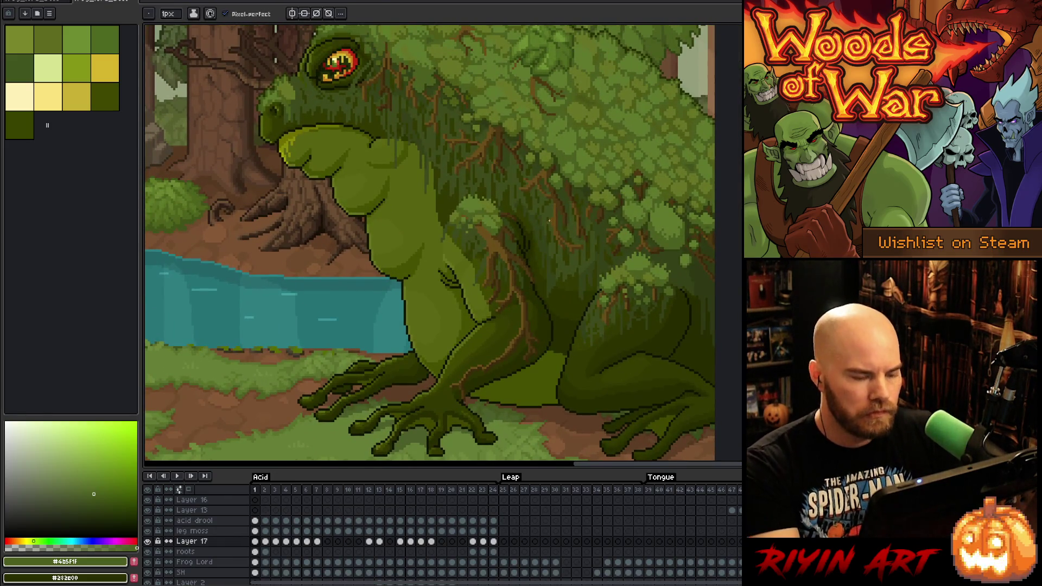
# In the forest scene, make the roots layer active and select its frame 1 cel
pyautogui.press('v')
pyautogui.click(549, 182)
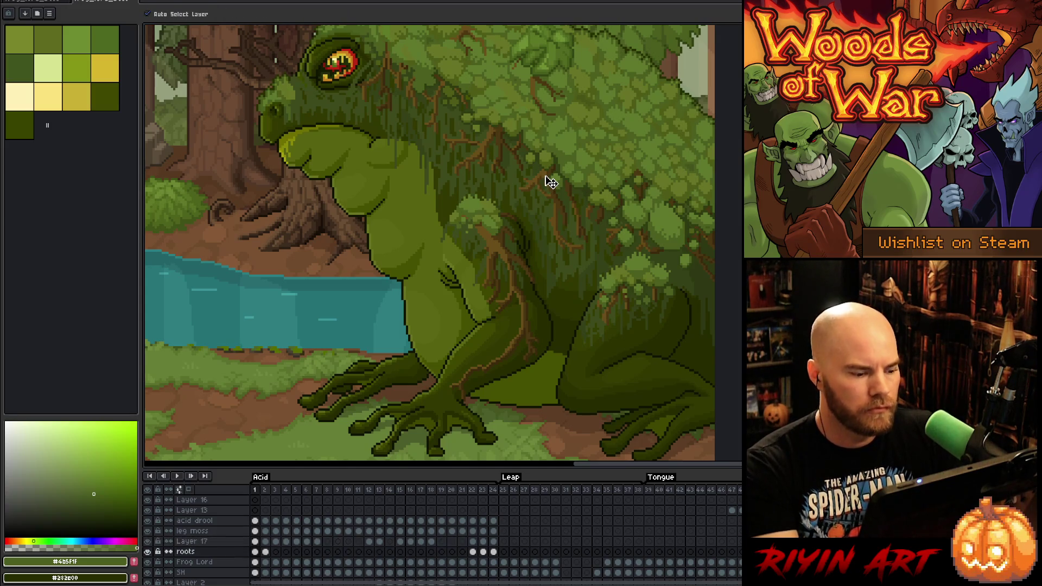
pyautogui.click(148, 551)
pyautogui.click(148, 551)
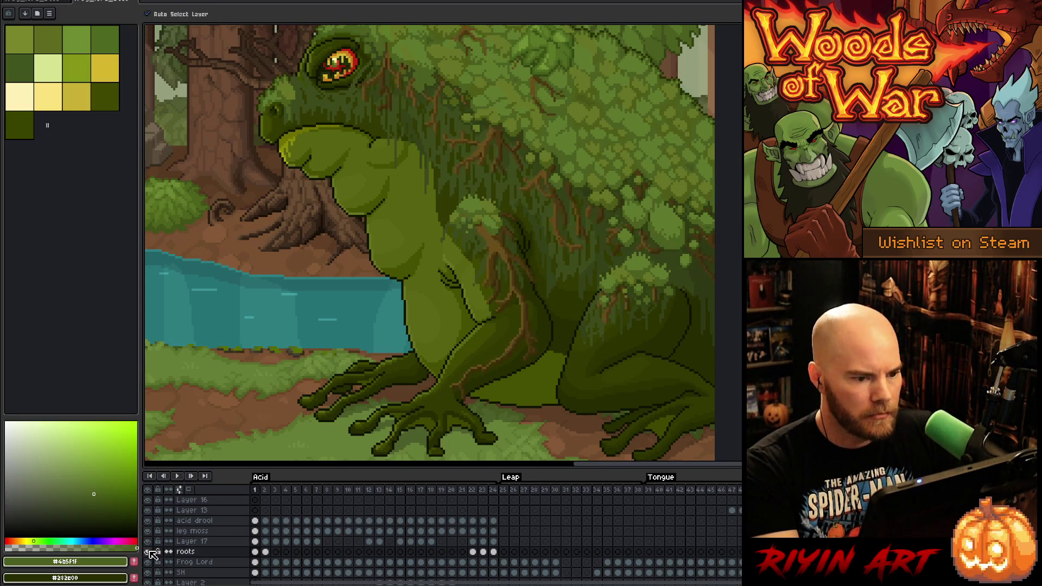
pyautogui.click(256, 553)
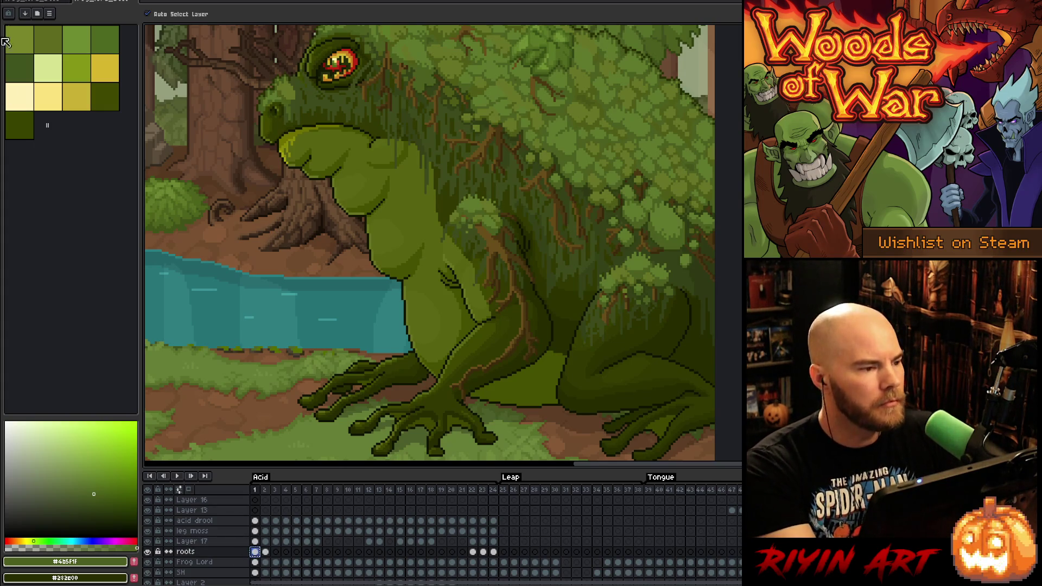
# Back in the frog idle sprite, add a new Layer 19 above Frog Lord
pyautogui.click(47, 3)
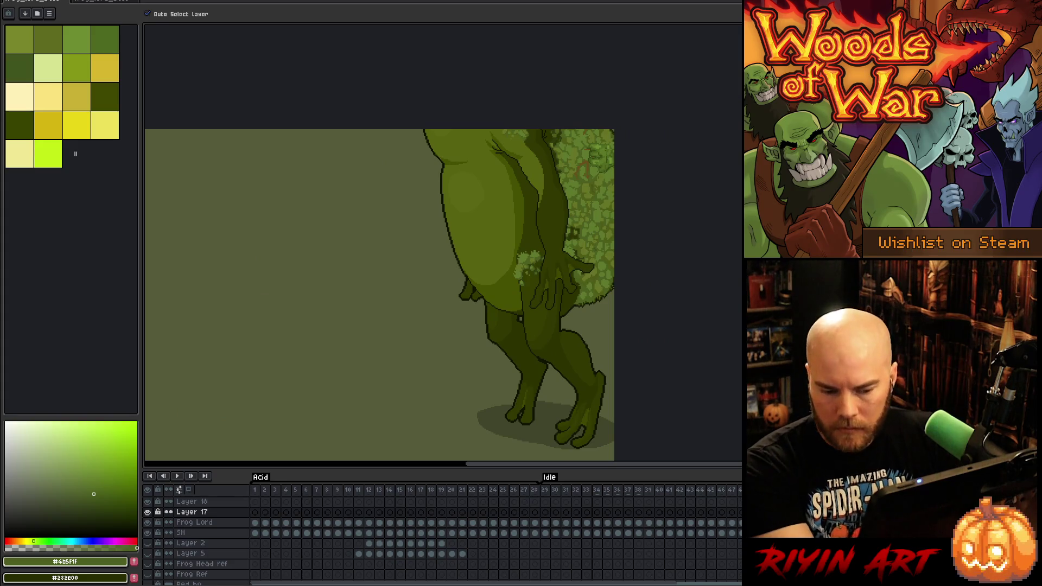
pyautogui.scroll(1, 195, 537)
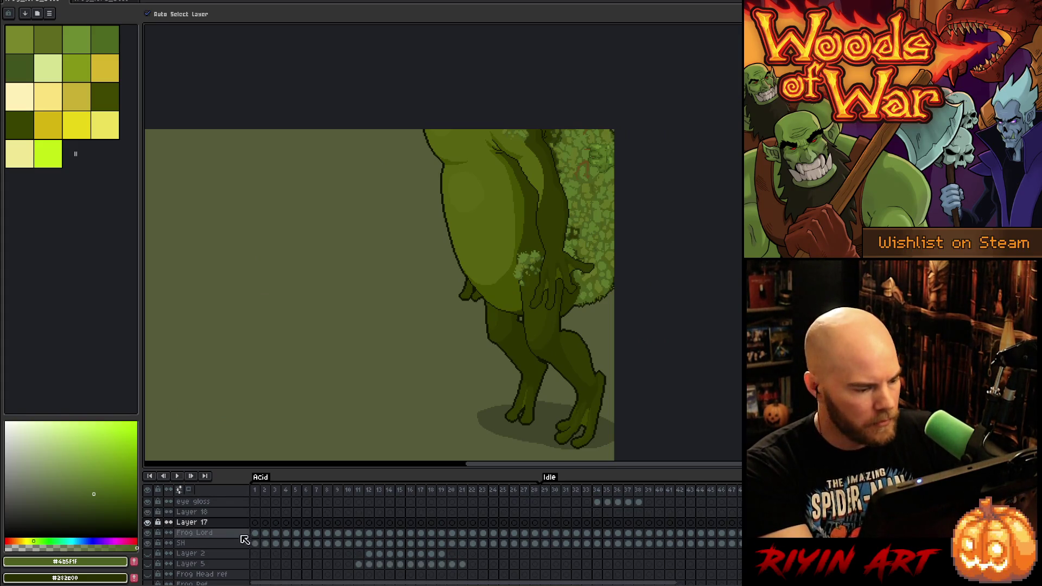
pyautogui.click(223, 532)
pyautogui.hotkey('shift', 'n')
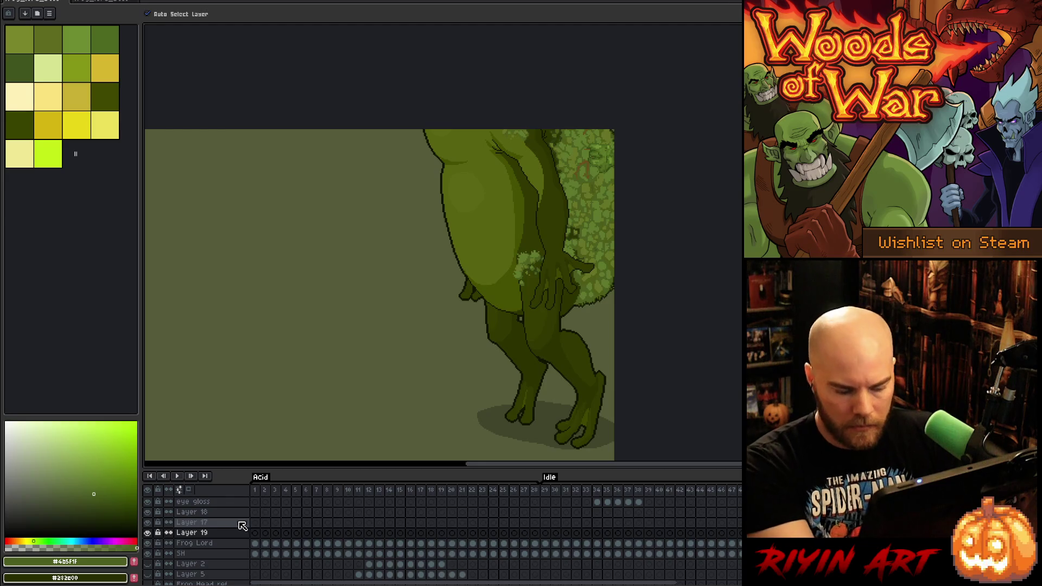
# Paste the brown roots onto Layer 19 and move them into the empty left area
pyautogui.hotkey('ctrl', 'v')
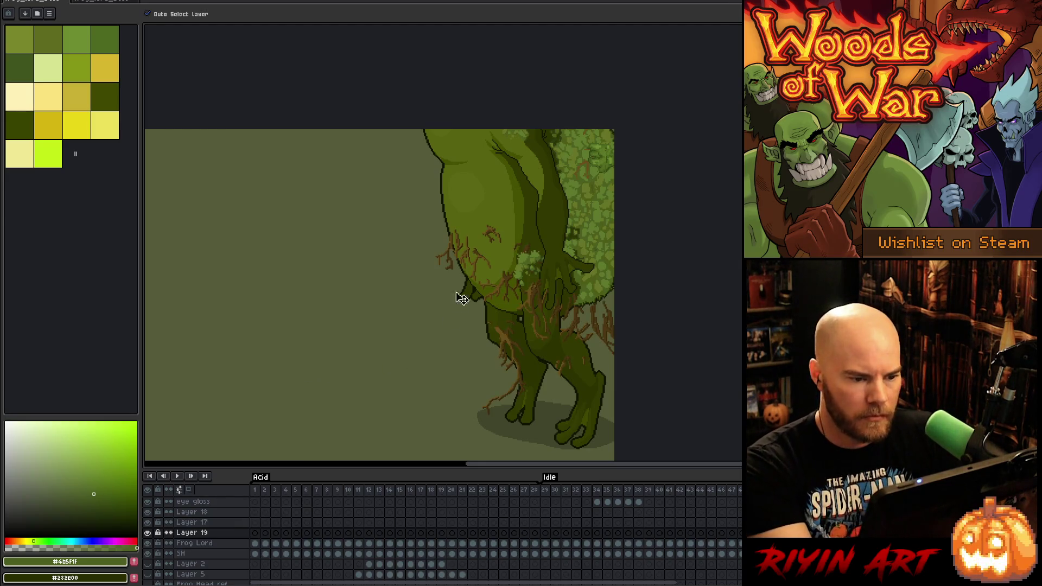
pyautogui.moveTo(510, 297); pyautogui.dragTo(285, 297)
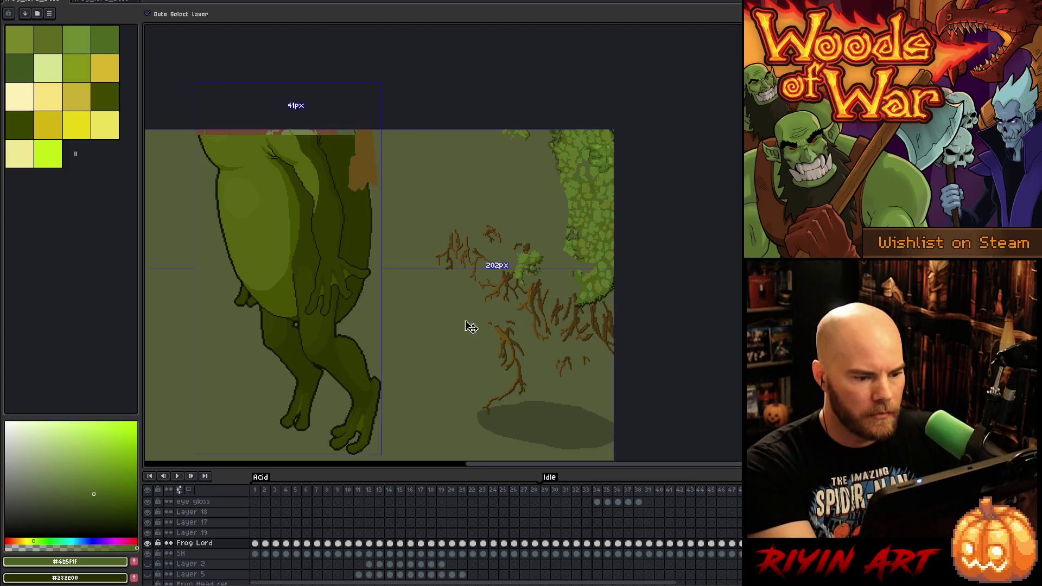
pyautogui.hotkey('ctrl', 'z')
pyautogui.moveTo(510, 345); pyautogui.dragTo(320, 329)
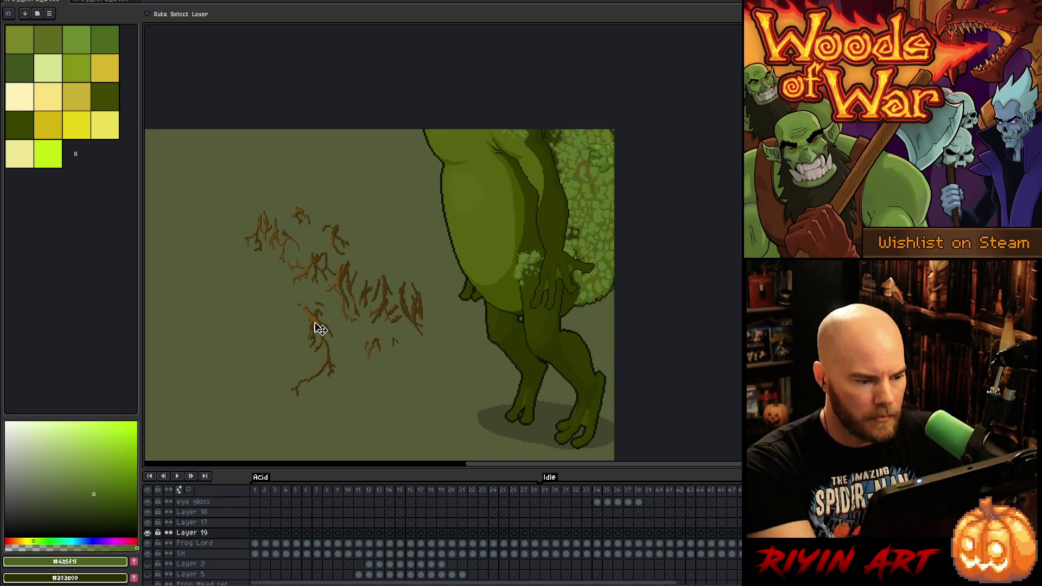
# Lasso the root clusters, move one down-left, and rotate the upper one upright toward the frog's back
pyautogui.press('q')
pyautogui.moveTo(352, 394)
pyautogui.mouseDown()
pyautogui.moveTo(349, 337)
pyautogui.moveTo(325, 298)
pyautogui.moveTo(353, 395)
pyautogui.mouseUp()
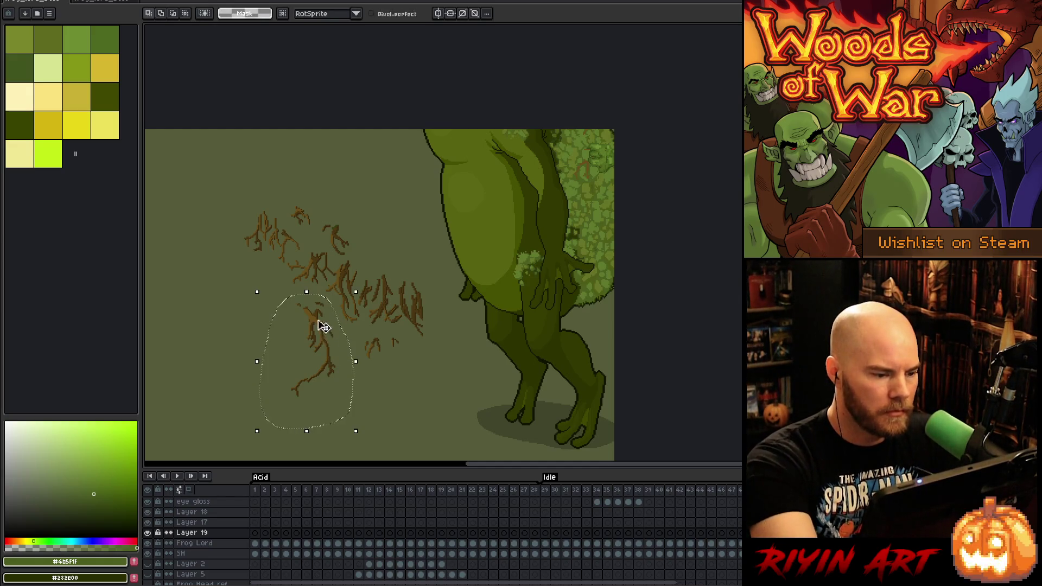
pyautogui.moveTo(321, 326); pyautogui.dragTo(233, 380)
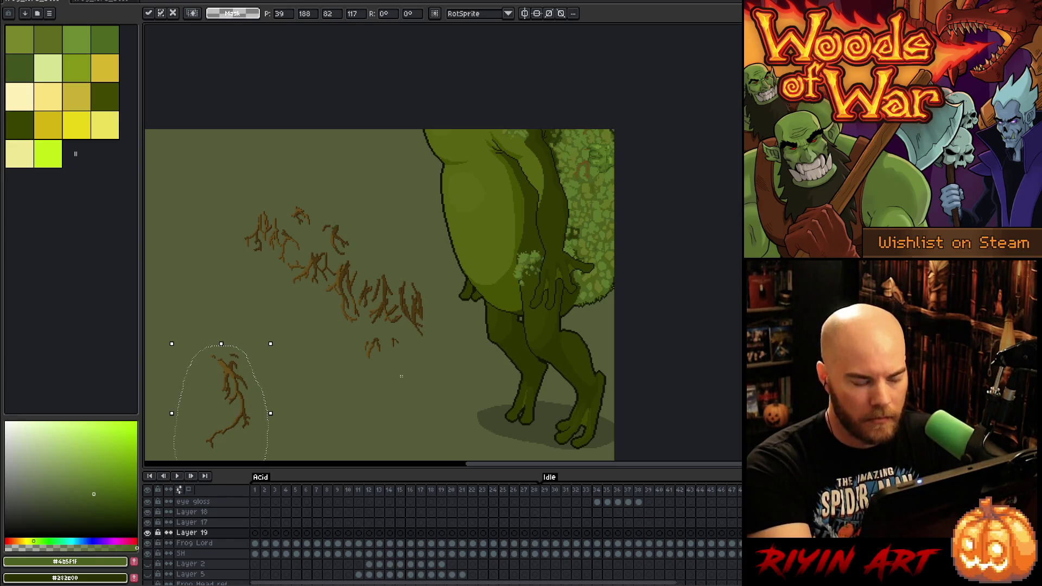
pyautogui.click(421, 370)
pyautogui.moveTo(421, 372)
pyautogui.mouseDown()
pyautogui.moveTo(251, 164)
pyautogui.moveTo(464, 414)
pyautogui.mouseUp()
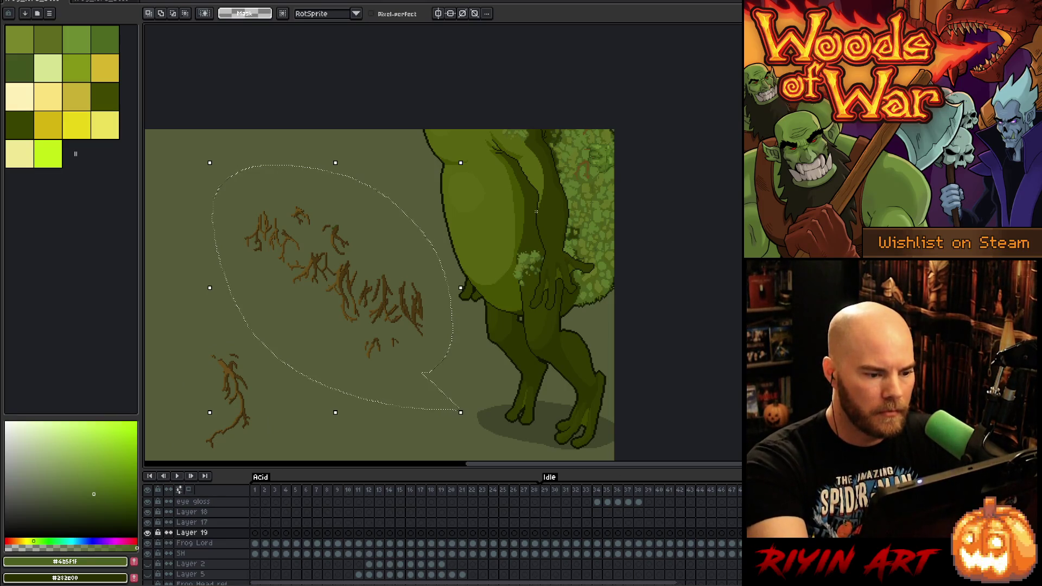
pyautogui.moveTo(472, 164)
pyautogui.mouseDown()
pyautogui.moveTo(482, 272)
pyautogui.moveTo(472, 305)
pyautogui.mouseUp()
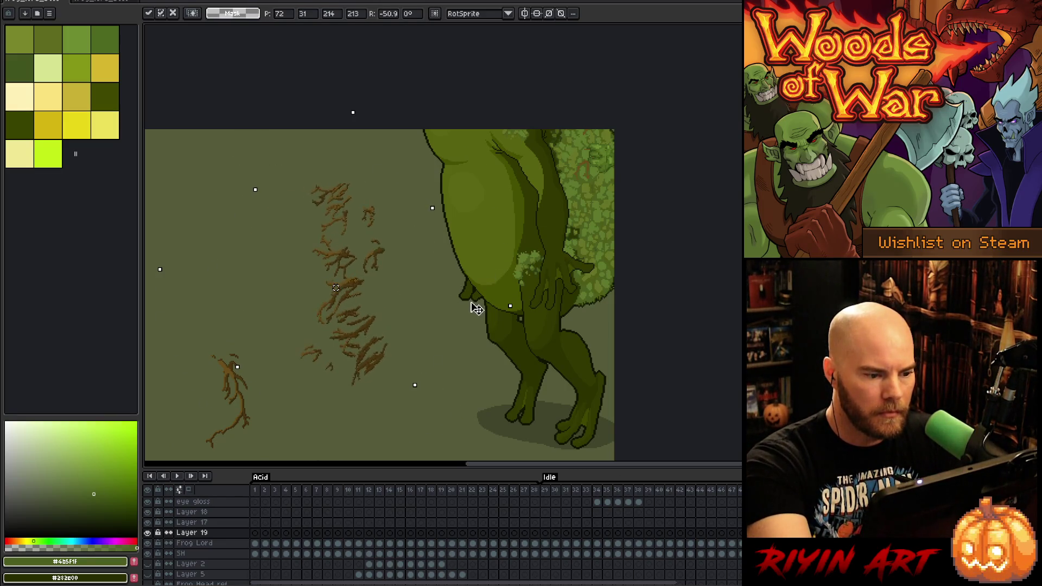
pyautogui.moveTo(373, 286)
pyautogui.mouseDown()
pyautogui.moveTo(561, 174)
pyautogui.moveTo(565, 143)
pyautogui.moveTo(582, 156)
pyautogui.moveTo(513, 177)
pyautogui.moveTo(562, 209)
pyautogui.moveTo(572, 200)
pyautogui.moveTo(528, 223)
pyautogui.moveTo(572, 196)
pyautogui.moveTo(569, 205)
pyautogui.mouseUp()
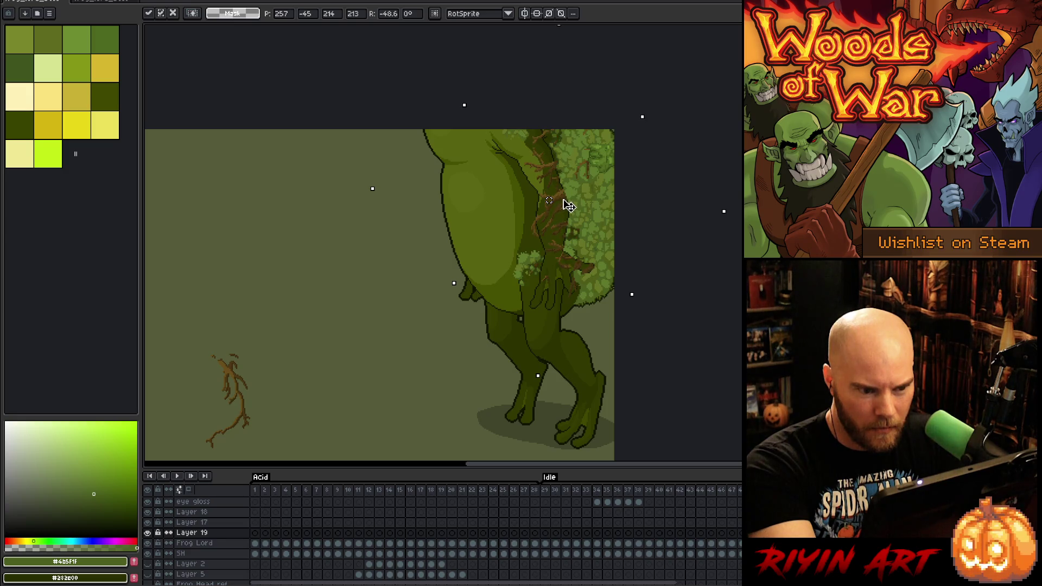
# Drag the rotated root sprig onto the frog's mossy back and apply the transform
pyautogui.moveTo(537, 376); pyautogui.dragTo(655, 247)
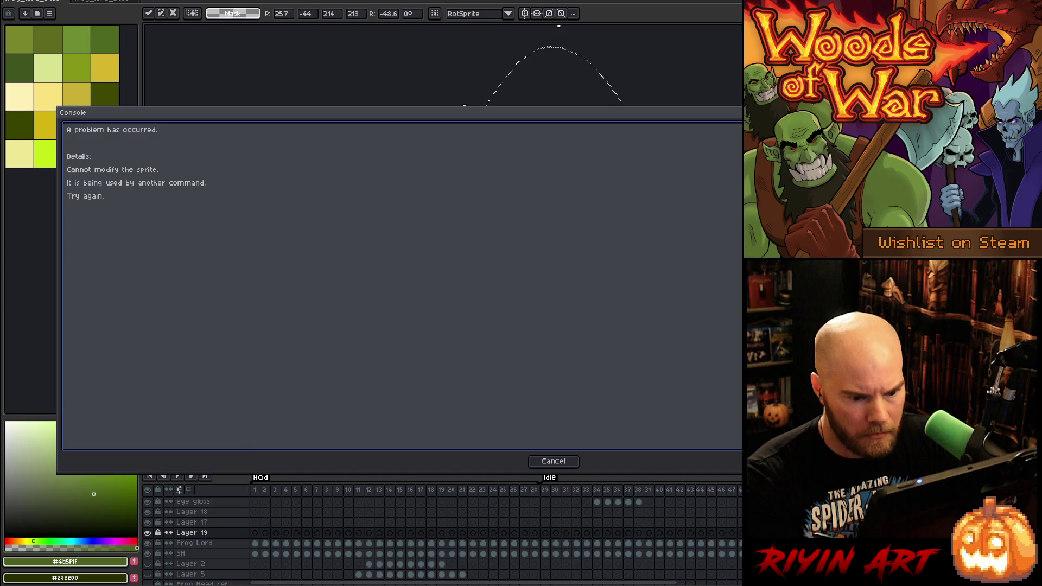
pyautogui.click(559, 458)
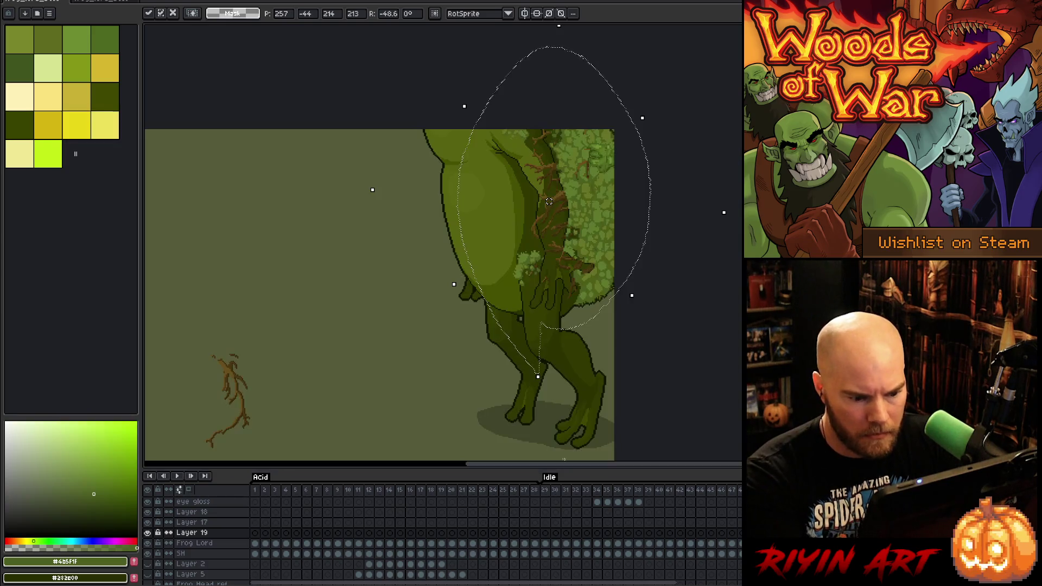
pyautogui.press('Return')
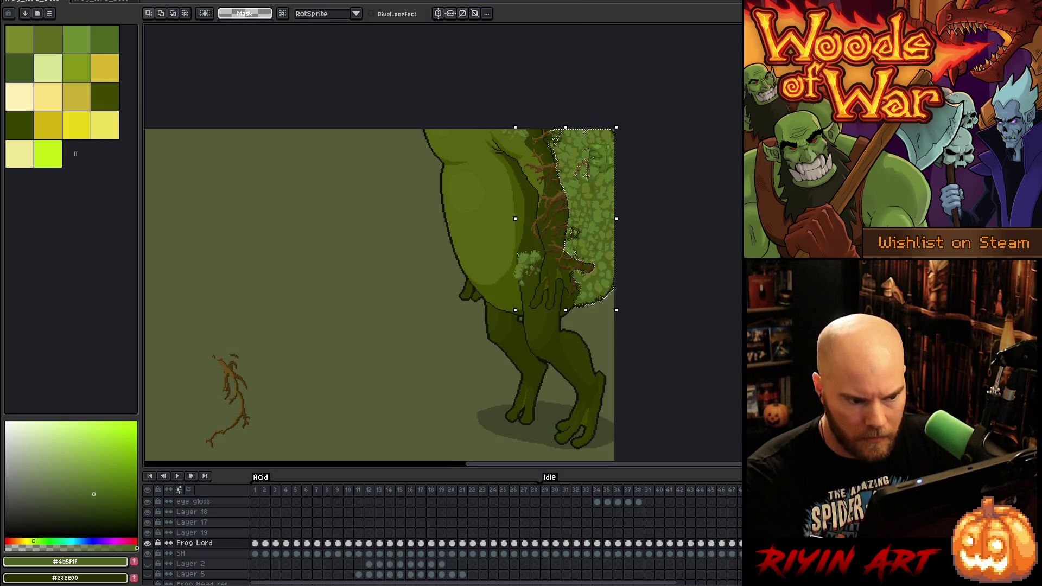
# Lasso the moss area along the frog's back, tracing its edge
pyautogui.moveTo(515, 218); pyautogui.dragTo(145, 219)
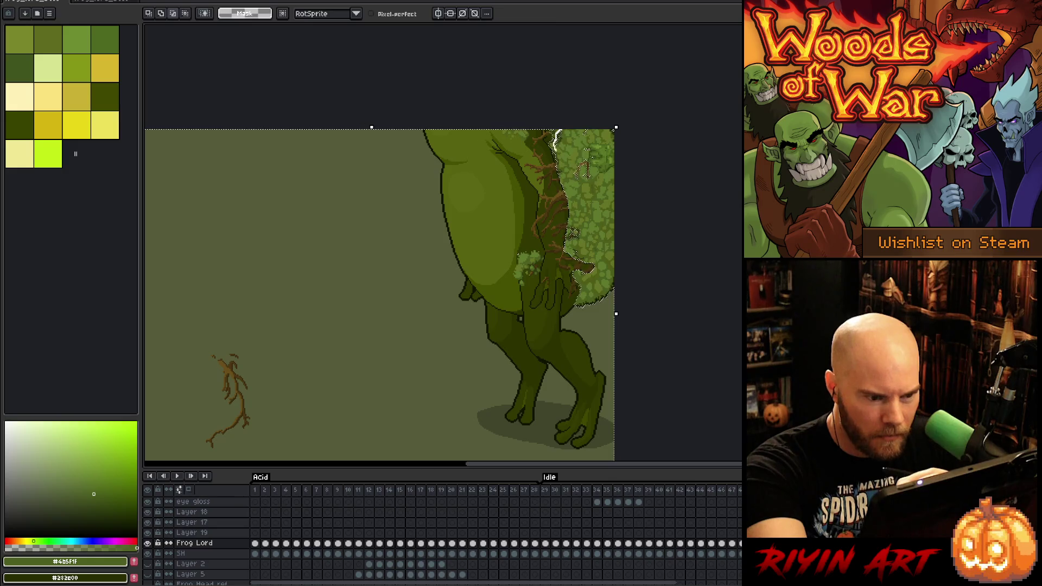
pyautogui.moveTo(575, 207); pyautogui.dragTo(574, 224)
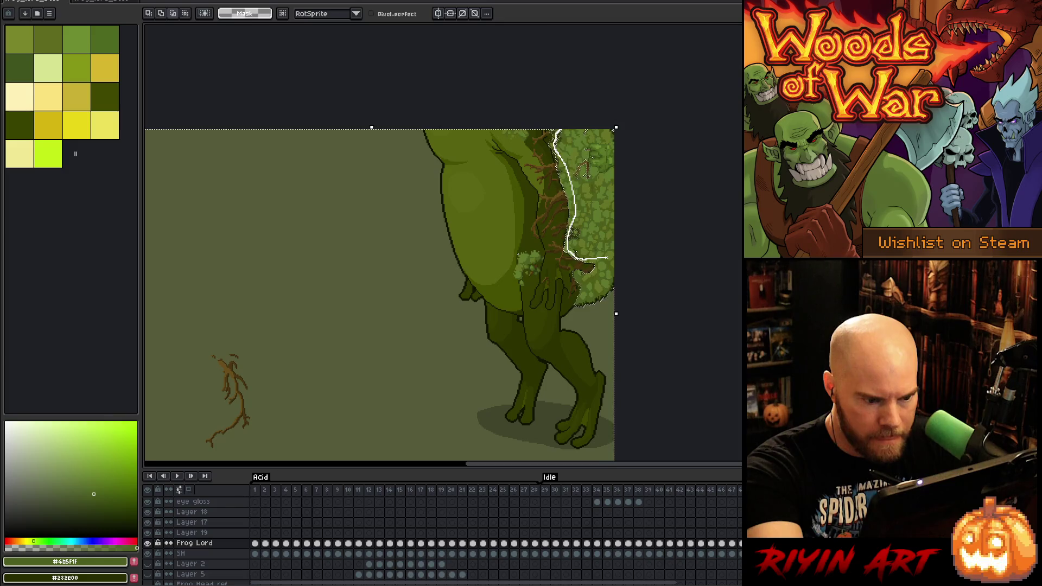
pyautogui.moveTo(607, 258); pyautogui.dragTo(607, 258)
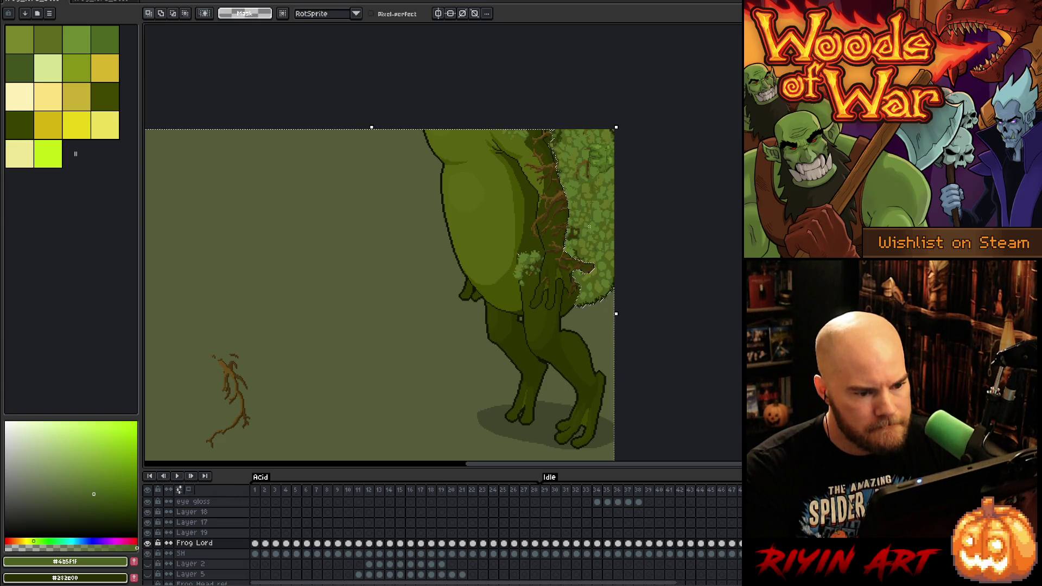
# Zoom in and out to inspect the brown roots, then make Layer 19 the active layer
pyautogui.scroll(3, 580, 288)
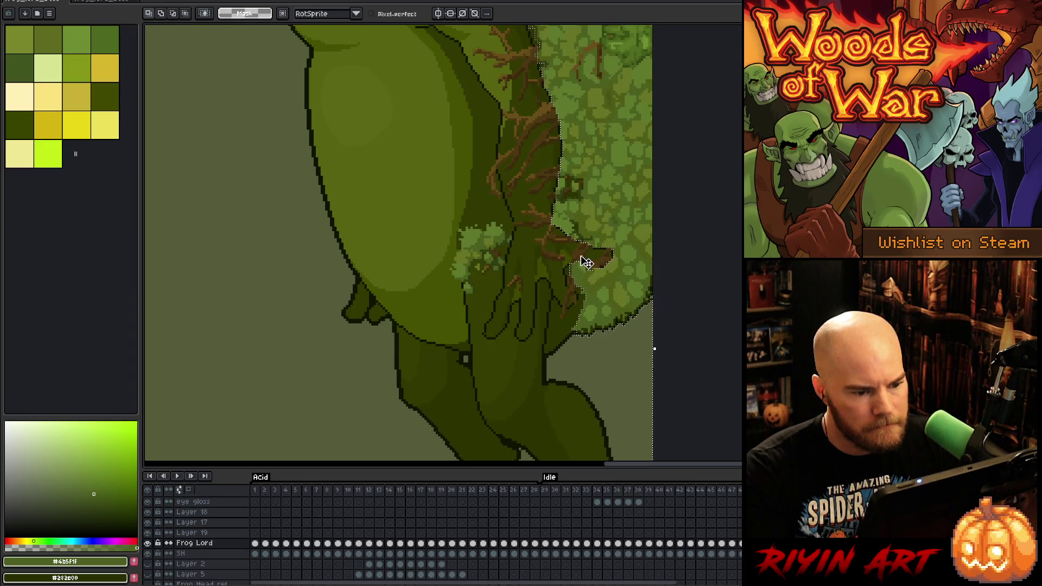
pyautogui.scroll(-3, 587, 262)
pyautogui.scroll(5, 548, 101)
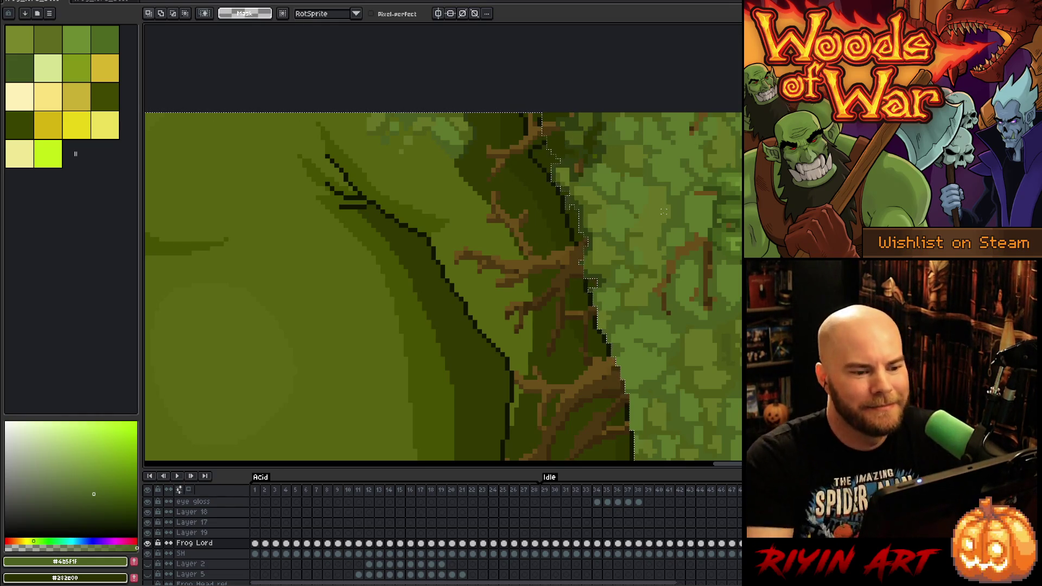
pyautogui.scroll(-3, 663, 211)
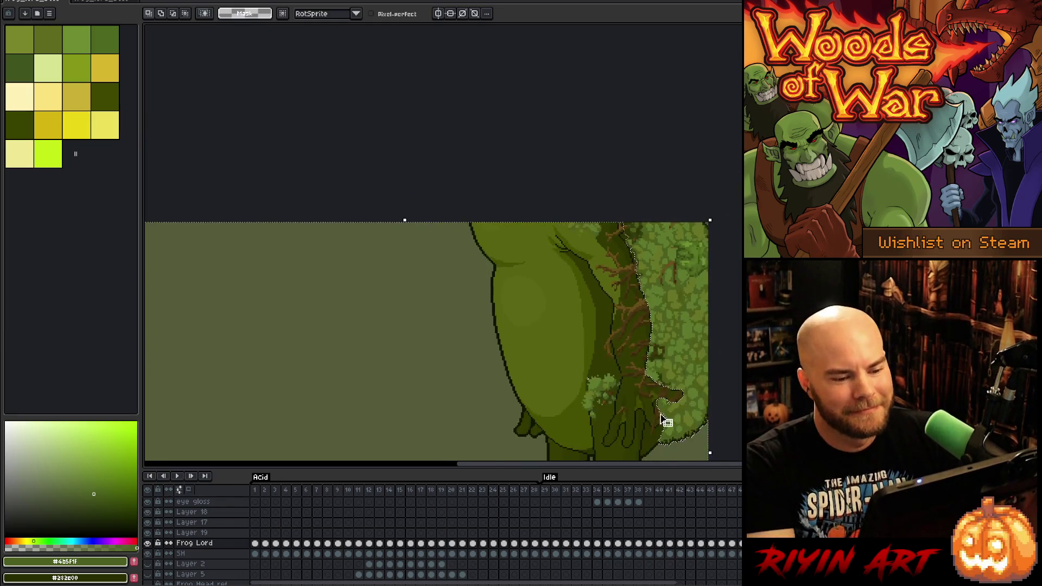
pyautogui.scroll(3, 634, 256)
pyautogui.scroll(2, 629, 270)
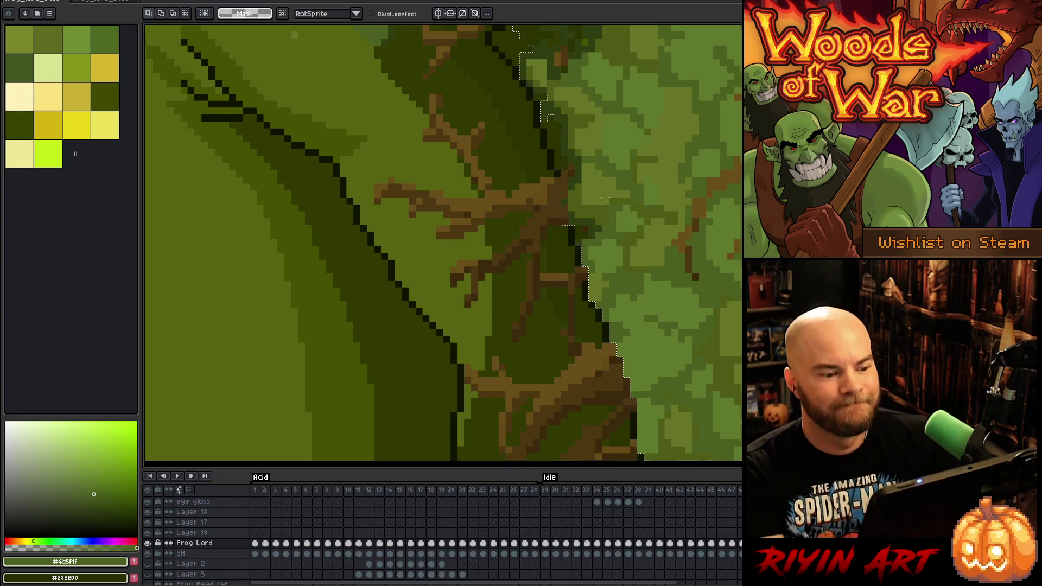
pyautogui.scroll(-2, 602, 199)
pyautogui.scroll(3, 630, 274)
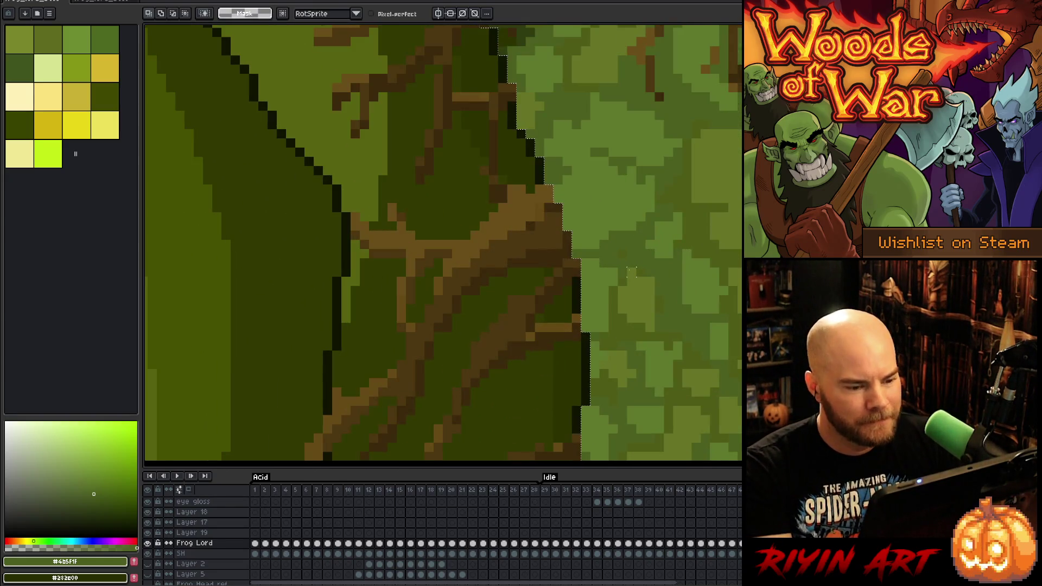
pyautogui.scroll(-3, 631, 273)
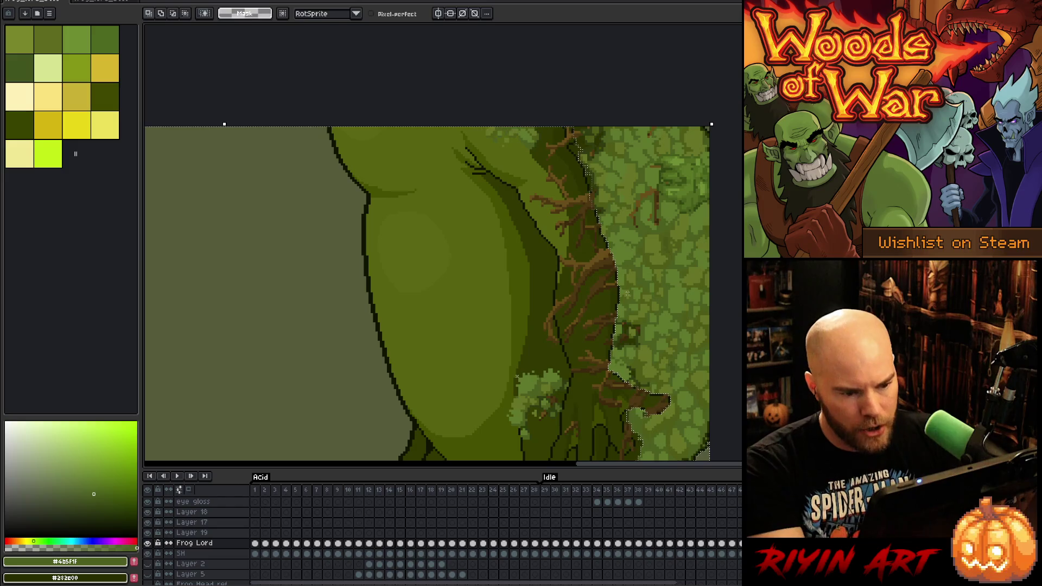
pyautogui.click(187, 533)
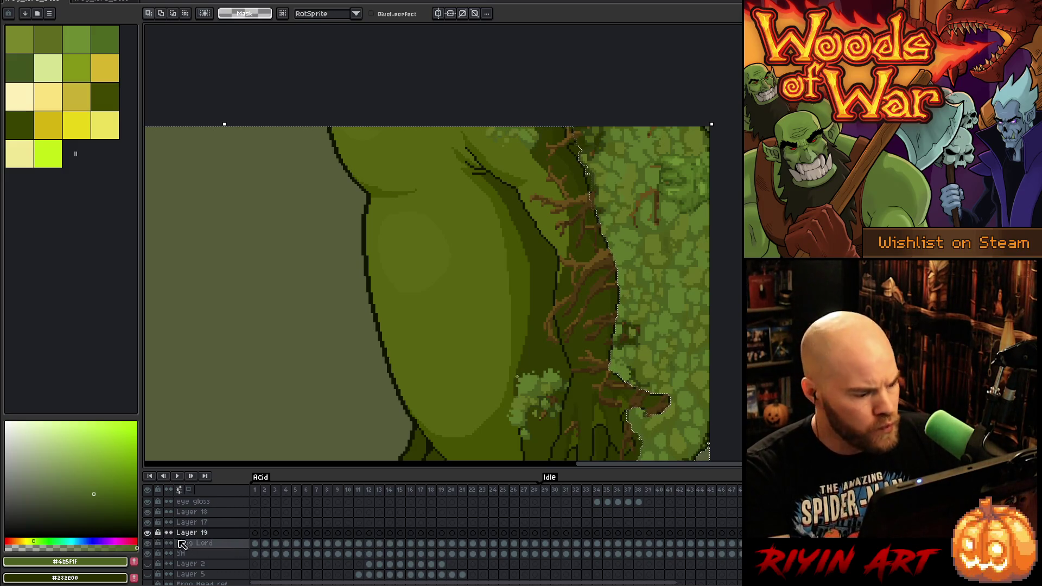
# Hide and show Layer 19 repeatedly to compare the sprite with and without the branches
pyautogui.click(149, 534)
pyautogui.click(149, 534)
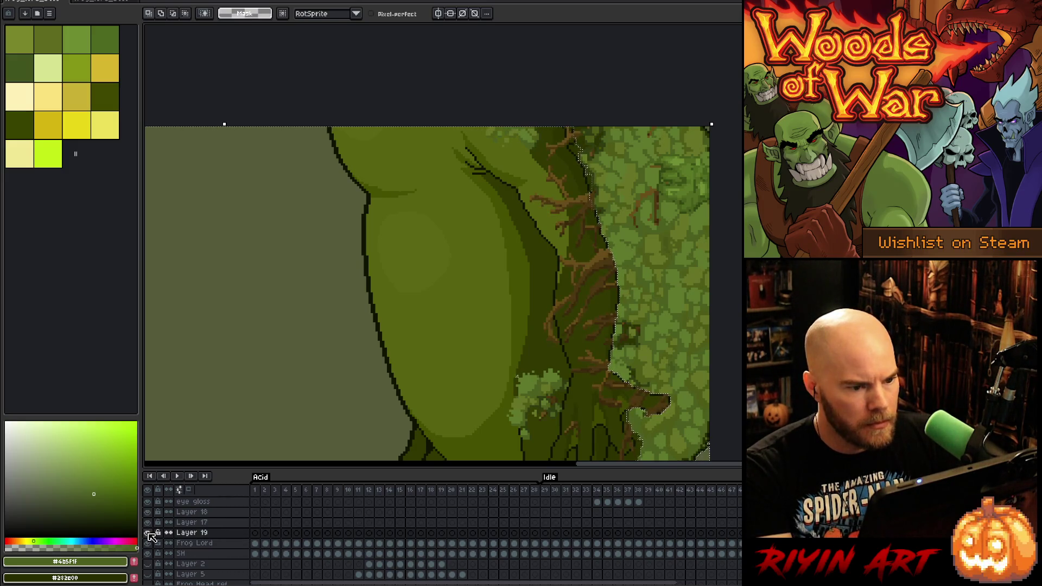
pyautogui.scroll(3, 625, 344)
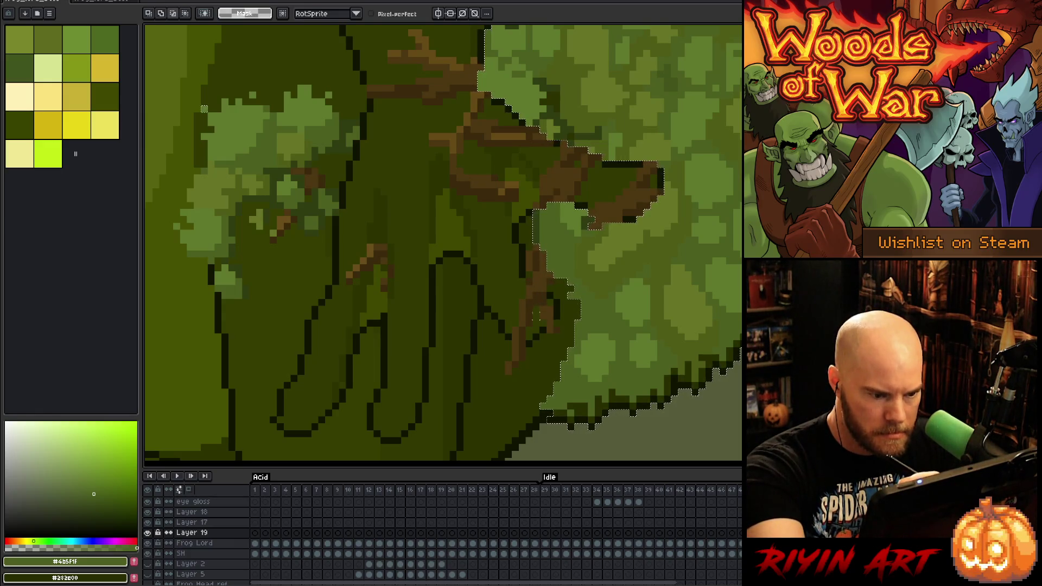
pyautogui.click(147, 534)
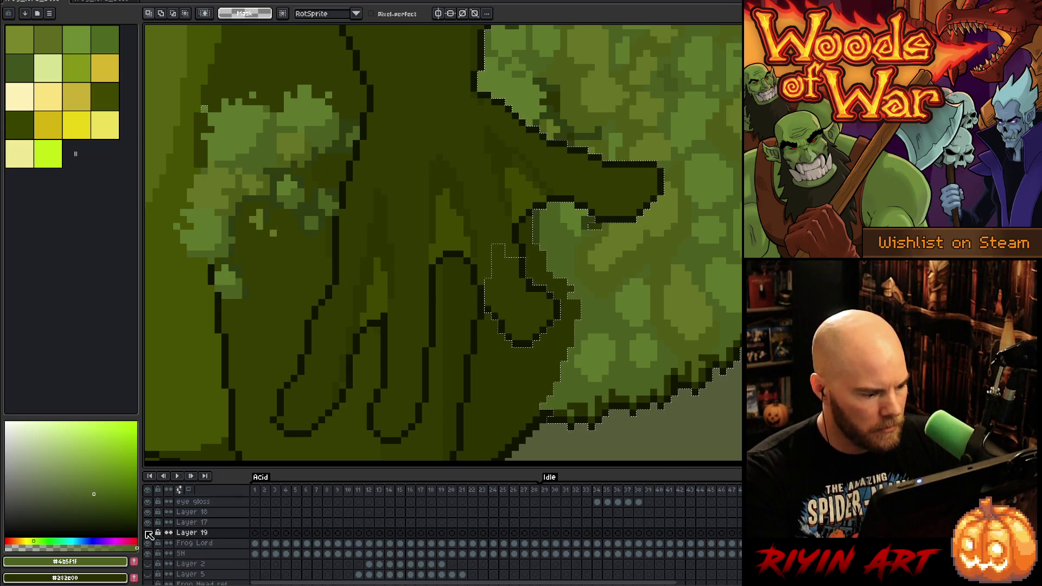
pyautogui.click(147, 532)
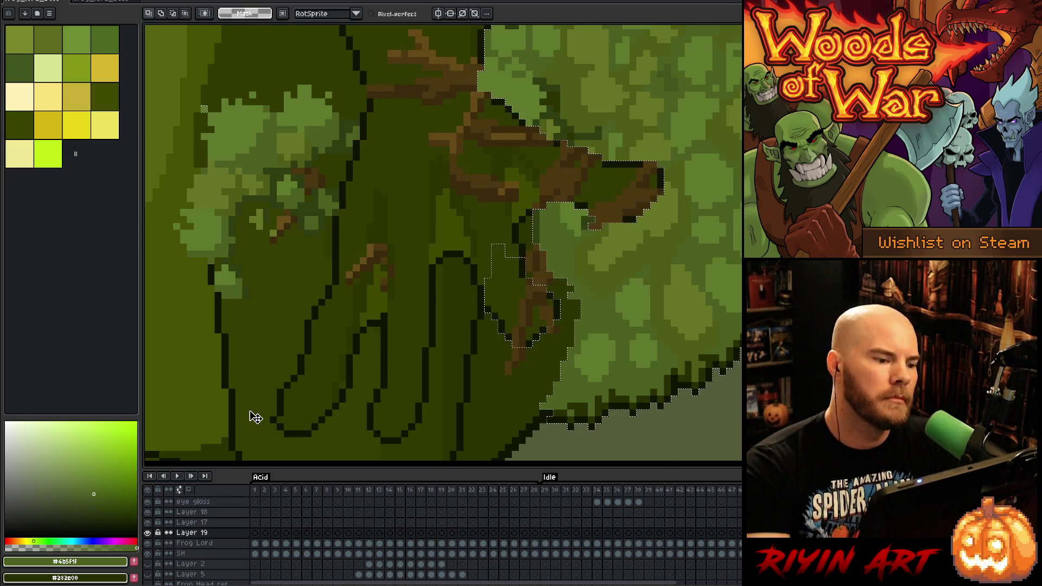
# Lasso around the fingers by the left trunk, undo it, then redo to restore the branch texture
pyautogui.moveTo(391, 314)
pyautogui.mouseDown()
pyautogui.moveTo(413, 256)
pyautogui.moveTo(293, 137)
pyautogui.moveTo(380, 328)
pyautogui.mouseUp()
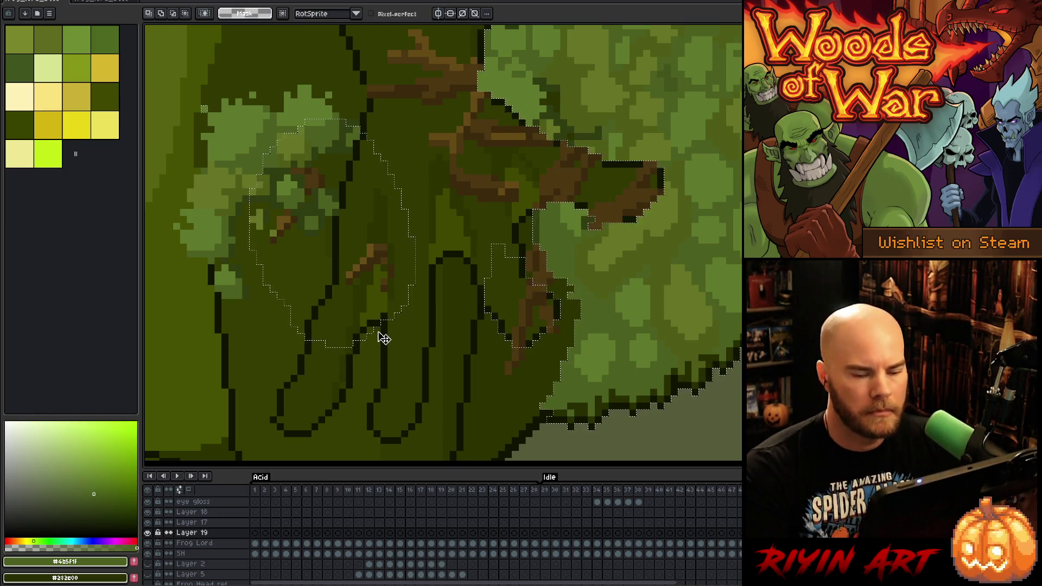
pyautogui.hotkey('ctrl', 'z')
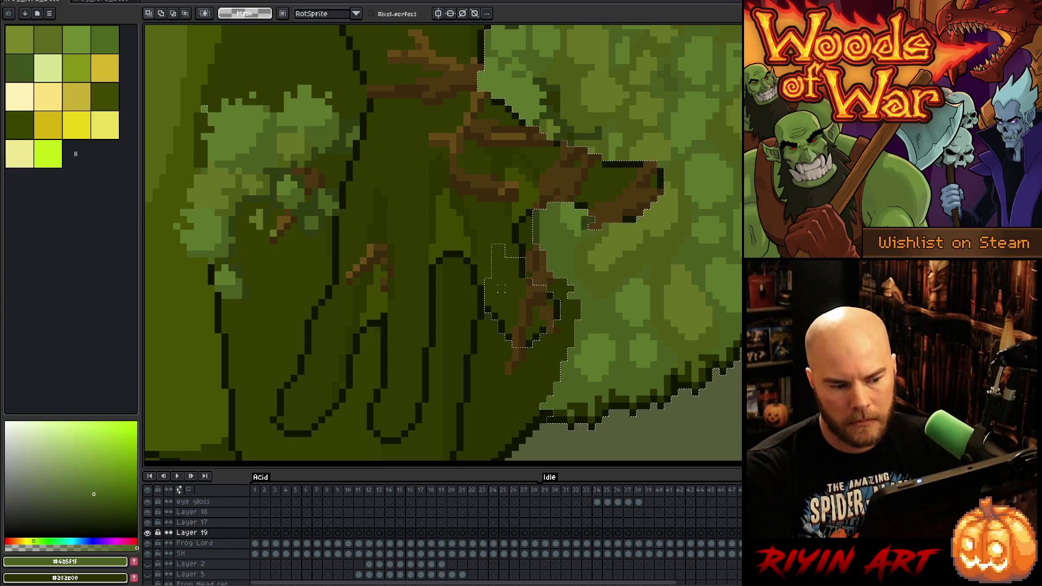
pyautogui.scroll(-3, 474, 315)
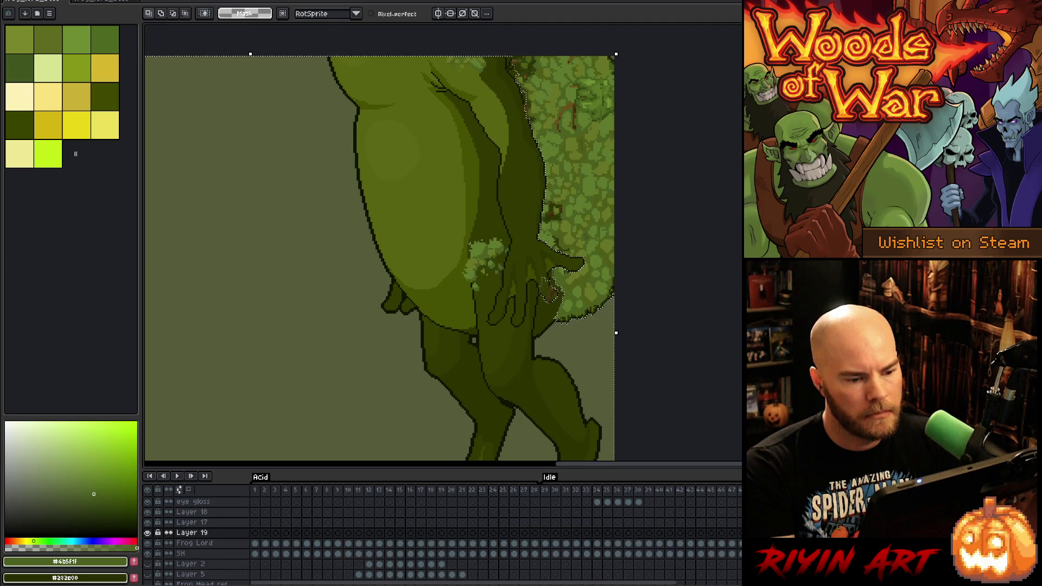
pyautogui.hotkey('ctrl', 'y')
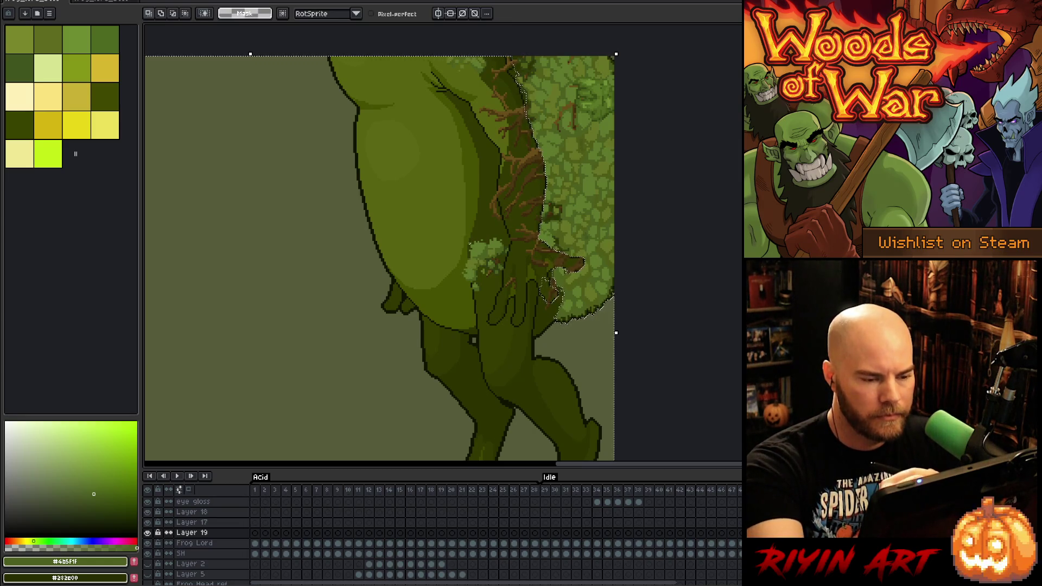
# Paint dark green over the brown branch lines beside the foliage, deselect, and select Layer 18
pyautogui.press('b')
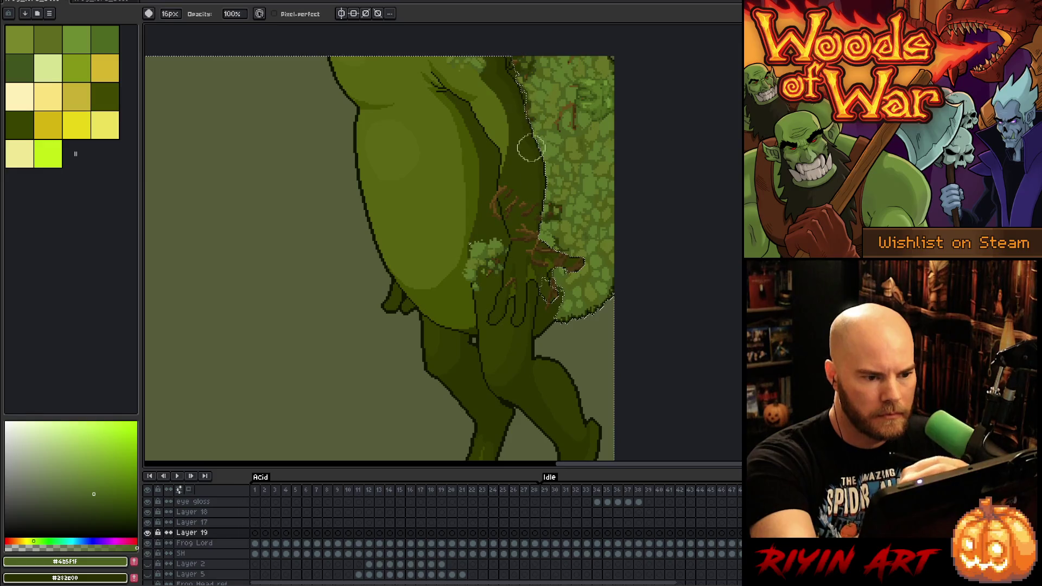
pyautogui.moveTo(494, 196); pyautogui.dragTo(492, 213)
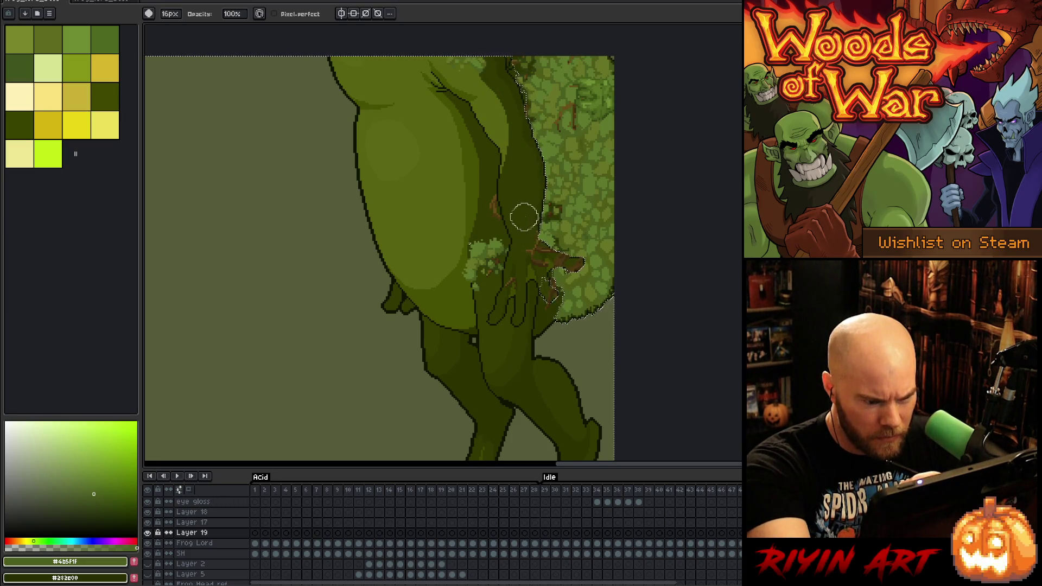
pyautogui.moveTo(510, 245); pyautogui.dragTo(478, 274)
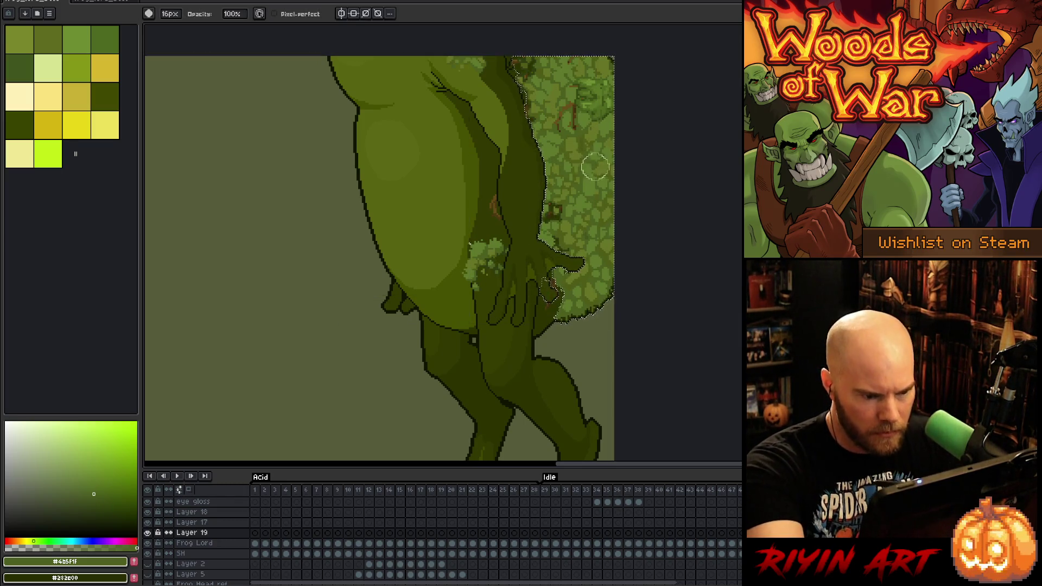
pyautogui.hotkey('ctrl', 'd')
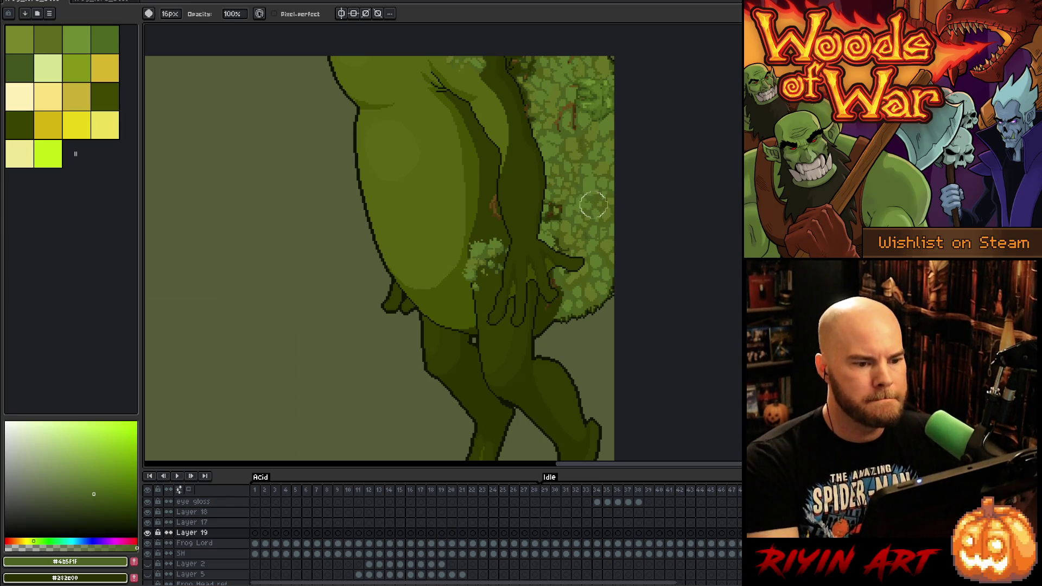
pyautogui.scroll(-2, 454, 160)
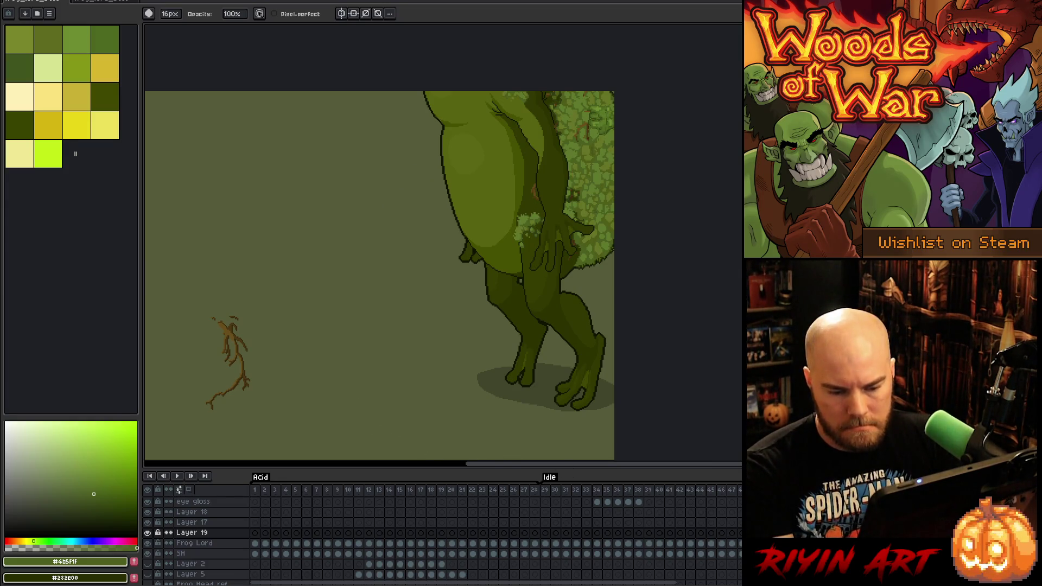
pyautogui.click(191, 512)
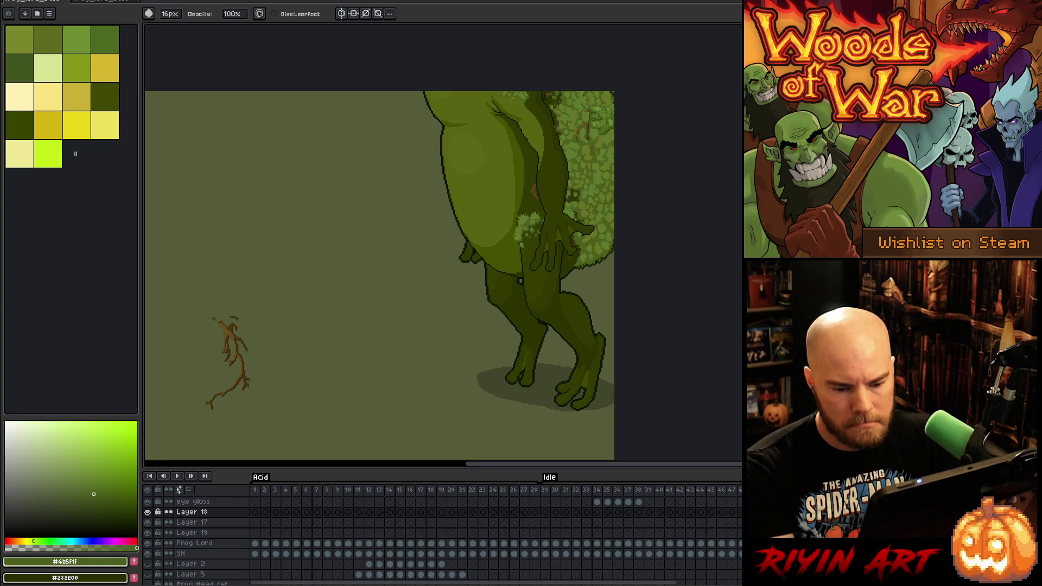
# Add Layer 20 above Layer 17, then lasso the loose brown branch on Layer 19
pyautogui.click(201, 523)
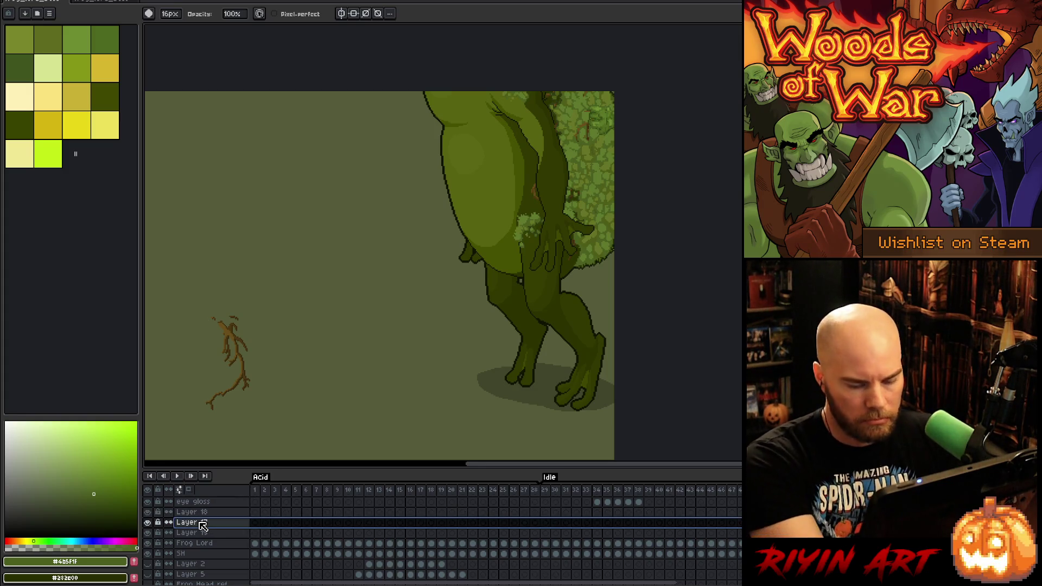
pyautogui.hotkey('shift', 'n')
pyautogui.click(191, 543)
pyautogui.press('q')
pyautogui.moveTo(248, 281)
pyautogui.mouseDown()
pyautogui.moveTo(269, 423)
pyautogui.moveTo(209, 295)
pyautogui.mouseUp()
pyautogui.press('Delete')
pyautogui.hotkey('ctrl', 'z')
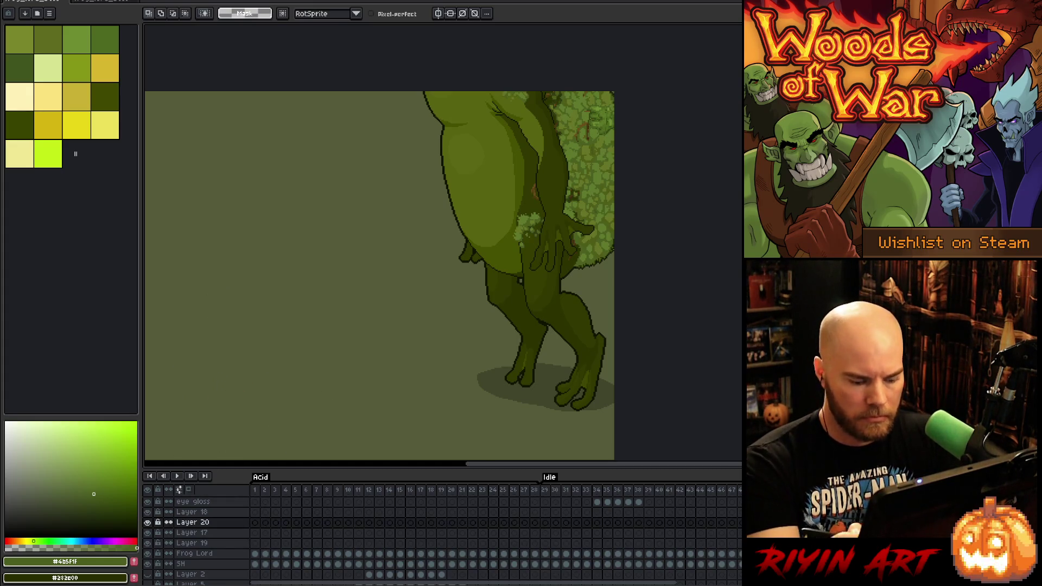
pyautogui.hotkey('ctrl', 'z')
# Move the branch onto the frog's upper back, rotate it about 6°, and commit
pyautogui.moveTo(235, 359)
pyautogui.mouseDown()
pyautogui.moveTo(537, 139)
pyautogui.moveTo(530, 124)
pyautogui.mouseUp()
pyautogui.moveTo(541, 159)
pyautogui.mouseDown()
pyautogui.moveTo(546, 145)
pyautogui.moveTo(551, 157)
pyautogui.mouseUp()
pyautogui.moveTo(594, 229); pyautogui.dragTo(616, 239)
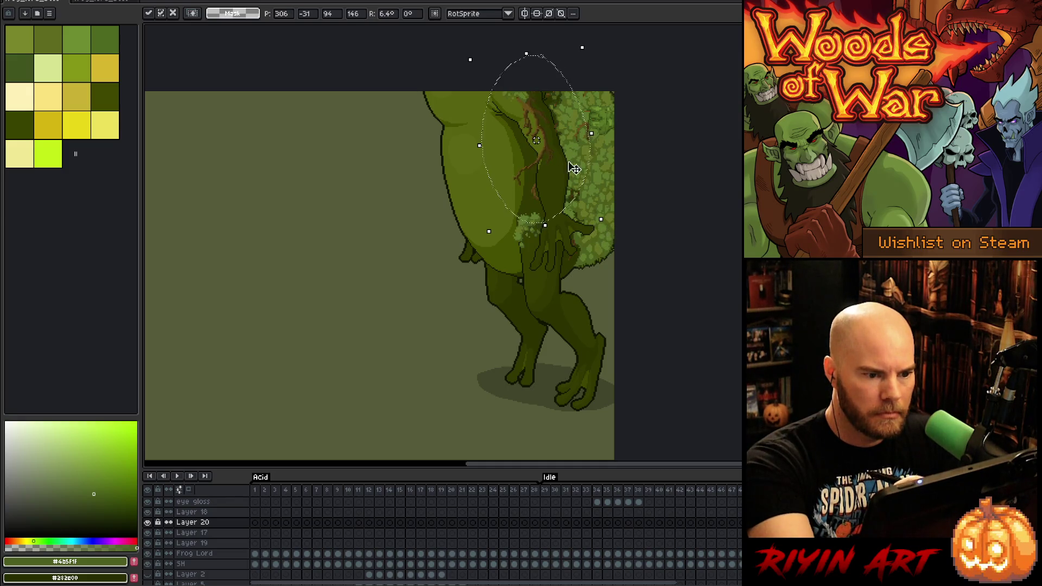
pyautogui.moveTo(547, 136); pyautogui.dragTo(546, 135)
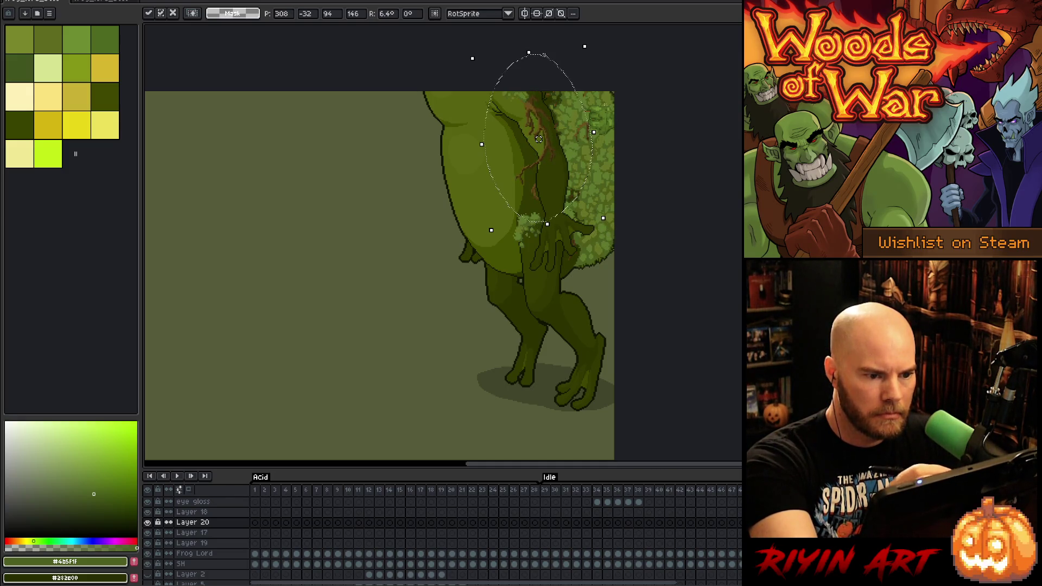
pyautogui.press('Return')
# Lasso the thigh area with the branch, shift it right and up, and commit
pyautogui.moveTo(563, 169)
pyautogui.mouseDown()
pyautogui.moveTo(534, 241)
pyautogui.moveTo(542, 163)
pyautogui.moveTo(574, 153)
pyautogui.moveTo(527, 130)
pyautogui.mouseUp()
pyautogui.click(547, 167)
pyautogui.moveTo(529, 190); pyautogui.dragTo(565, 174)
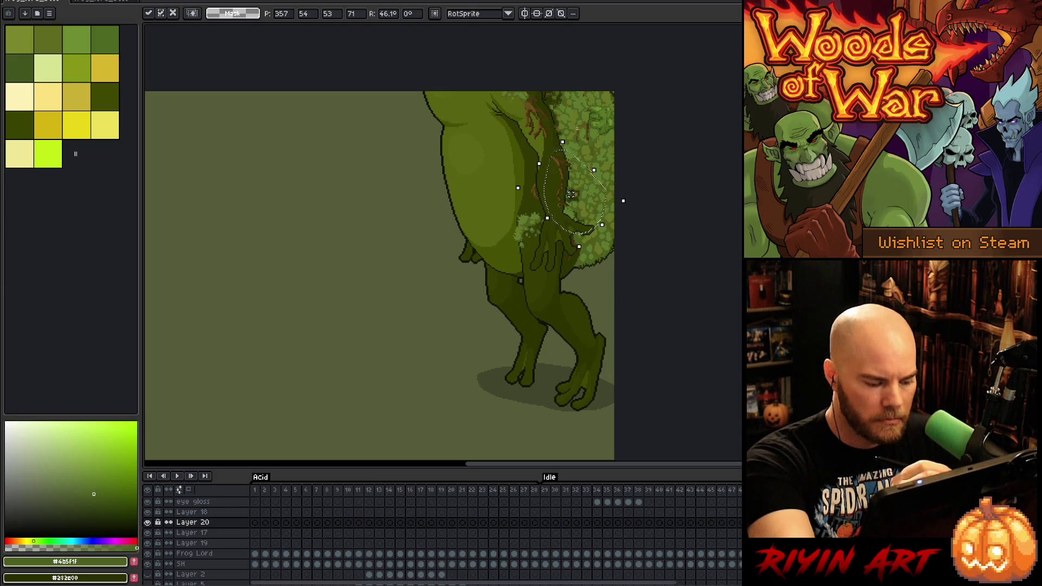
pyautogui.press('Return')
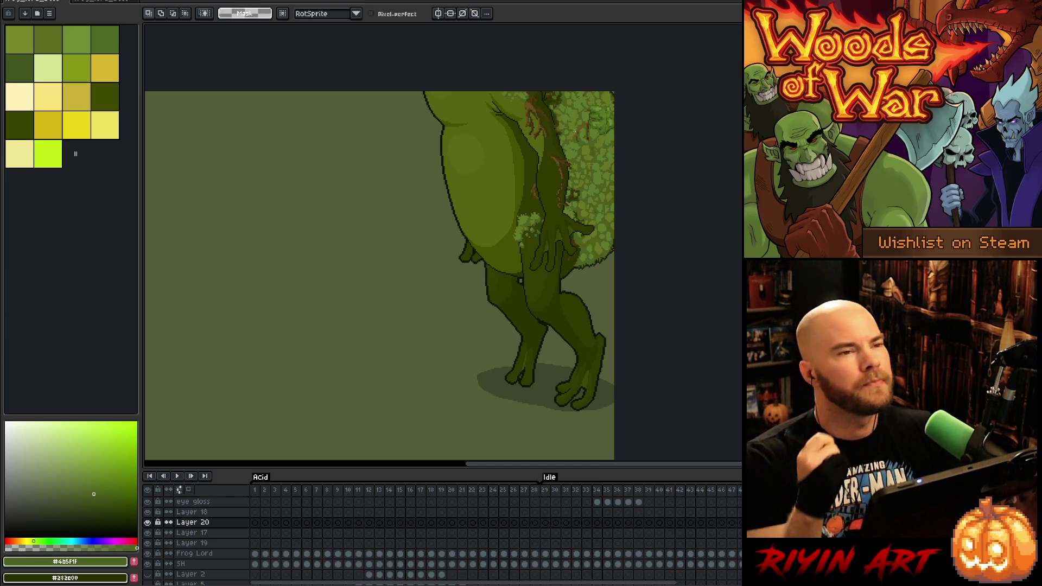
# Extend the branch downward with a one-pixel line in the branch's brown
pyautogui.scroll(3, 546, 142)
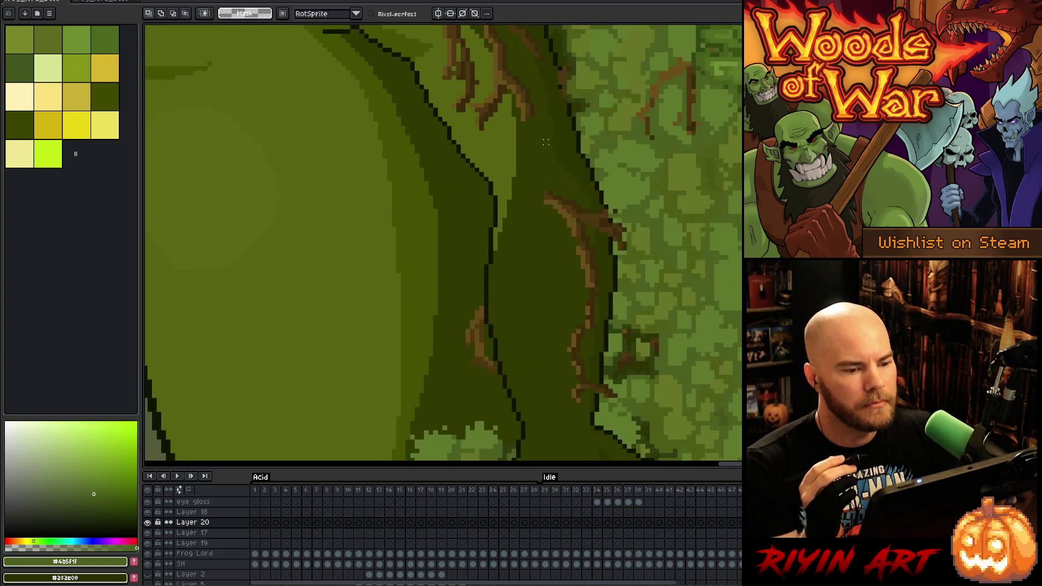
pyautogui.keyDown('alt'); pyautogui.click(523, 119); pyautogui.keyUp('alt')
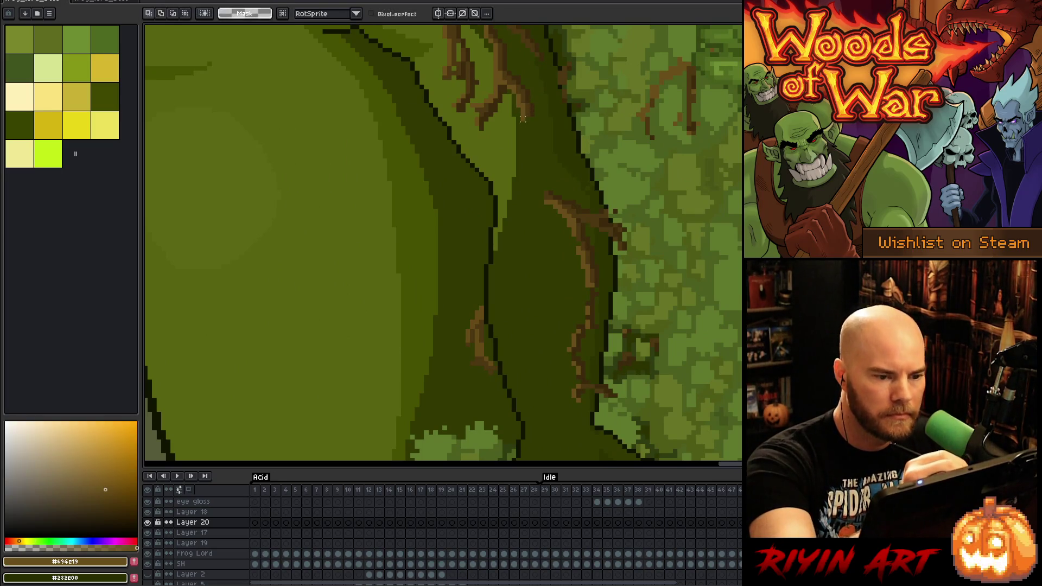
pyautogui.press('b')
pyautogui.moveTo(523, 121); pyautogui.dragTo(538, 175)
pyautogui.moveTo(530, 137); pyautogui.dragTo(561, 223)
pyautogui.hotkey('ctrl', 'z')
pyautogui.moveTo(524, 122); pyautogui.dragTo(561, 205)
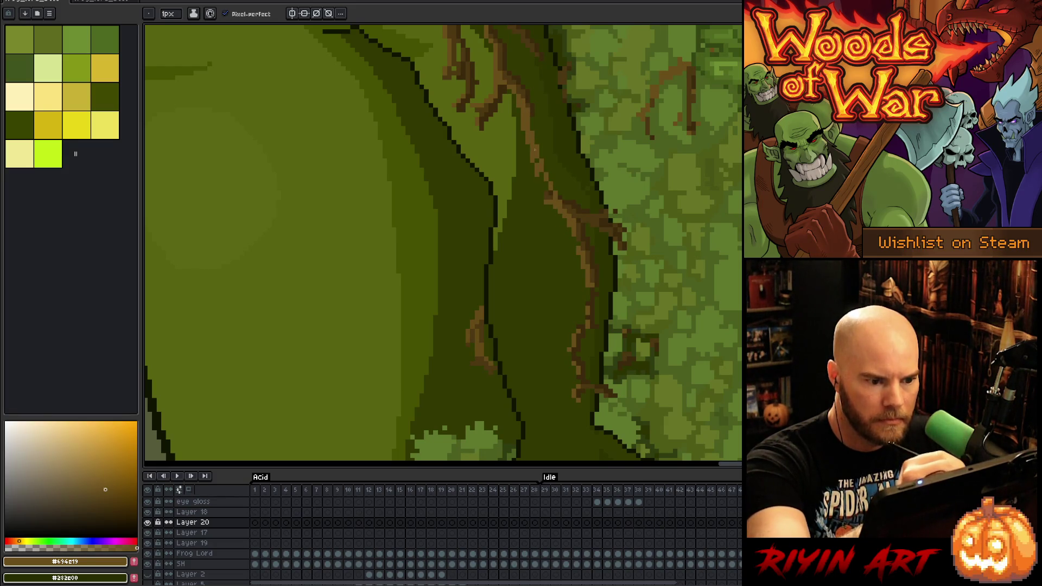
# Set the eraser size to 1px
pyautogui.press('e')
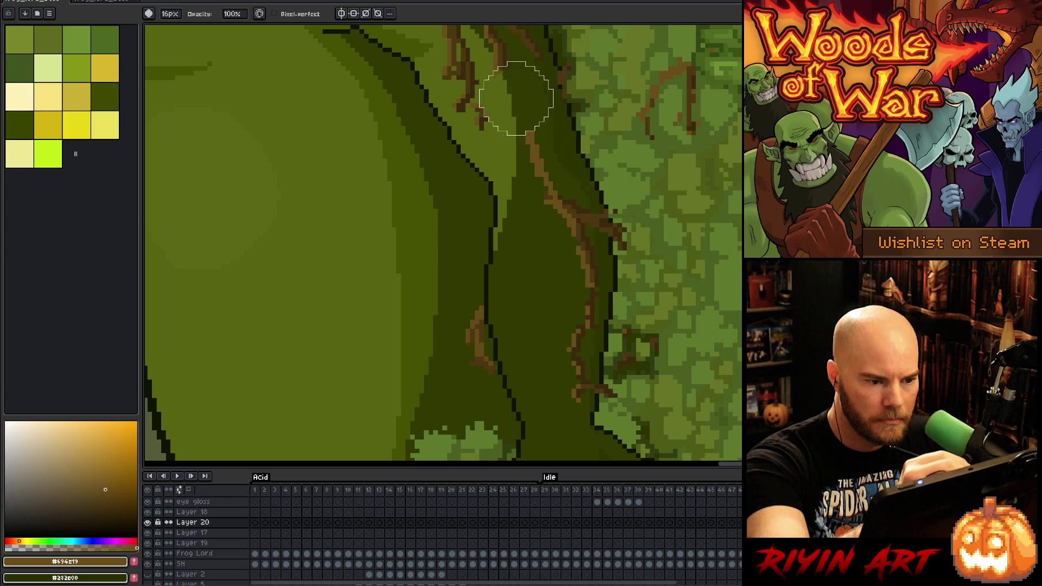
pyautogui.click(168, 14)
pyautogui.write('1')
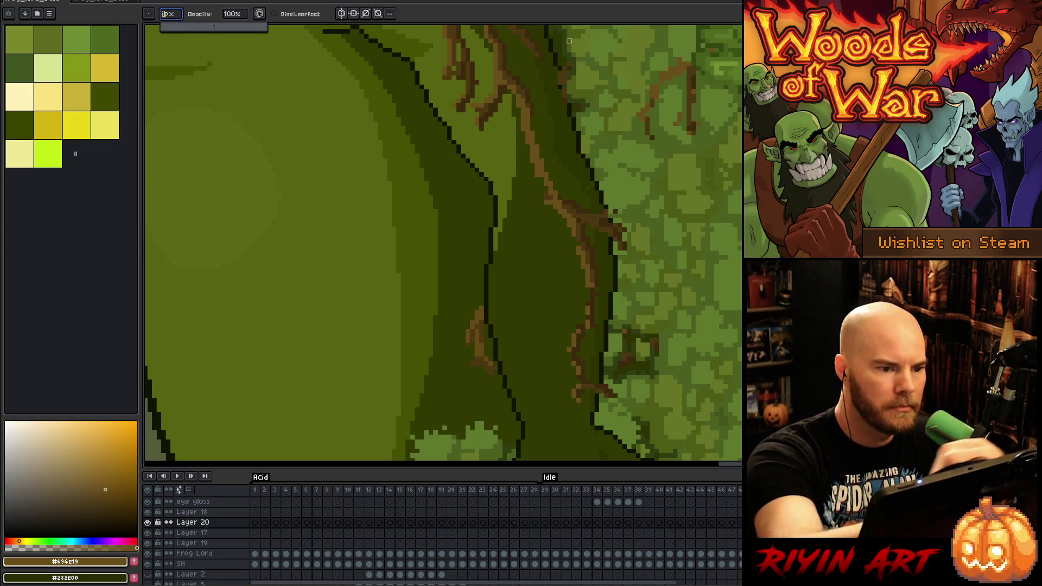
pyautogui.press('Return')
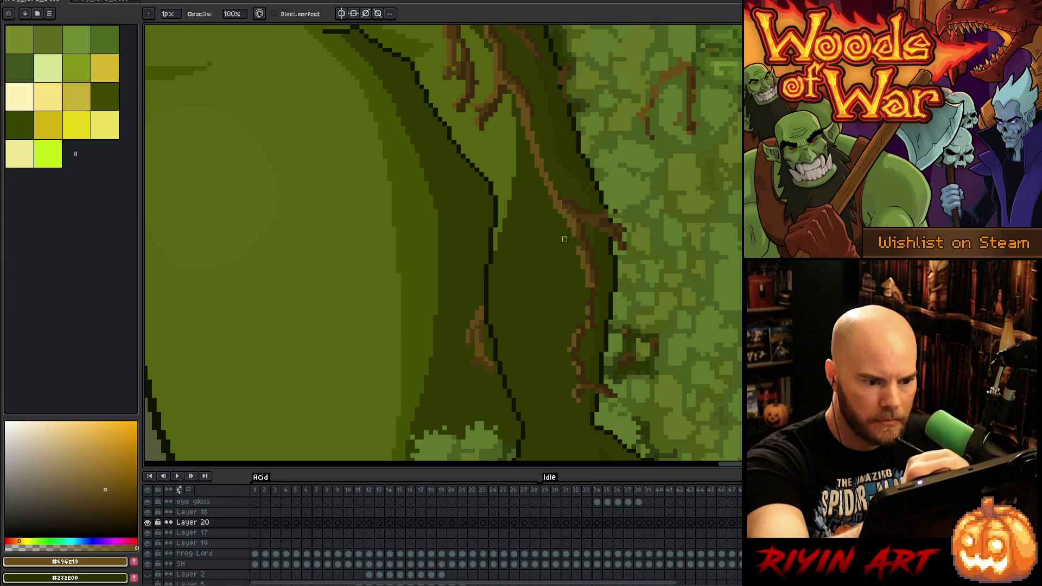
pyautogui.press('e')
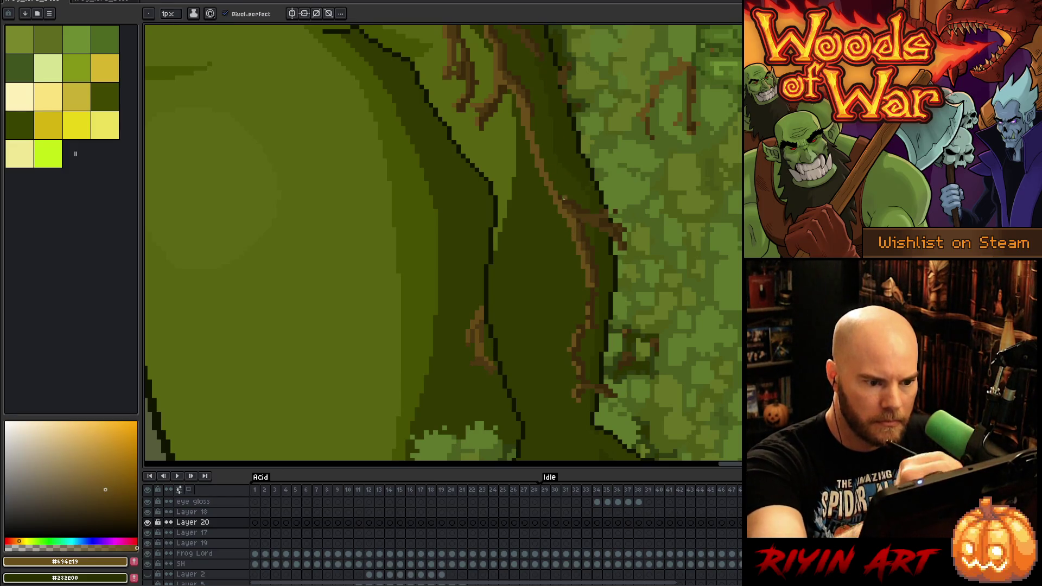
# Sample the root's browns (#4c3711, #3b2a0c, mid brown) for touching up the root pixels
pyautogui.keyDown('alt'); pyautogui.click(564, 202); pyautogui.keyUp('alt')
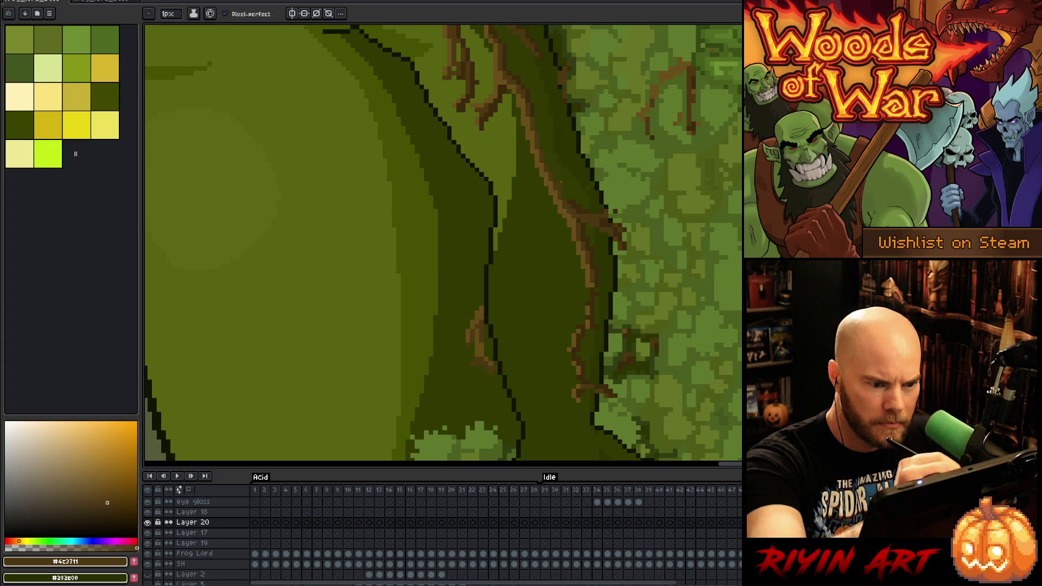
pyautogui.keyDown('alt'); pyautogui.click(576, 203); pyautogui.keyUp('alt')
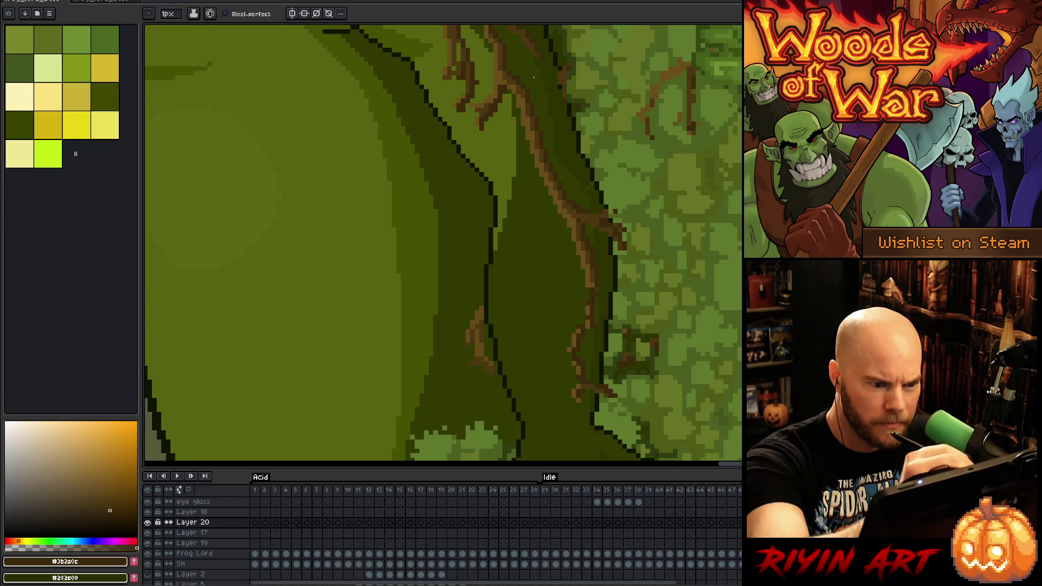
pyautogui.keyDown('alt'); pyautogui.click(593, 278); pyautogui.keyUp('alt')
pyautogui.press('alt')
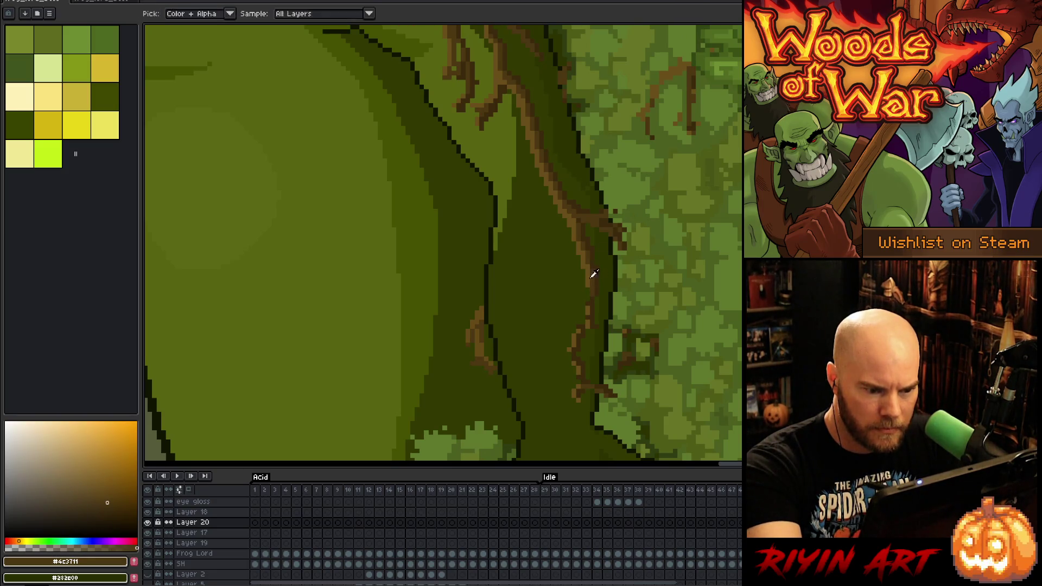
pyautogui.keyDown('alt'); pyautogui.click(588, 304); pyautogui.keyUp('alt')
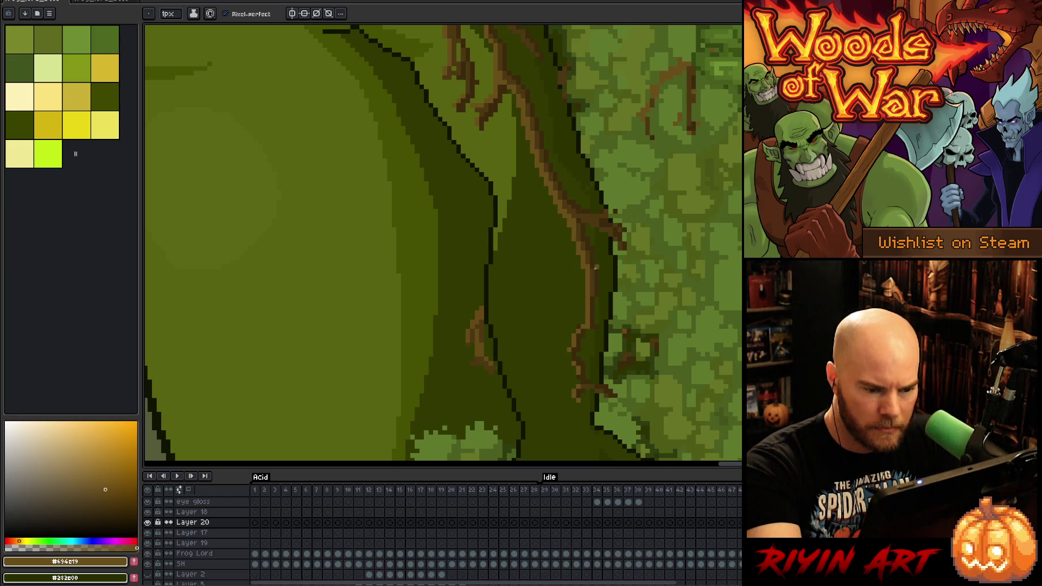
pyautogui.press('alt')
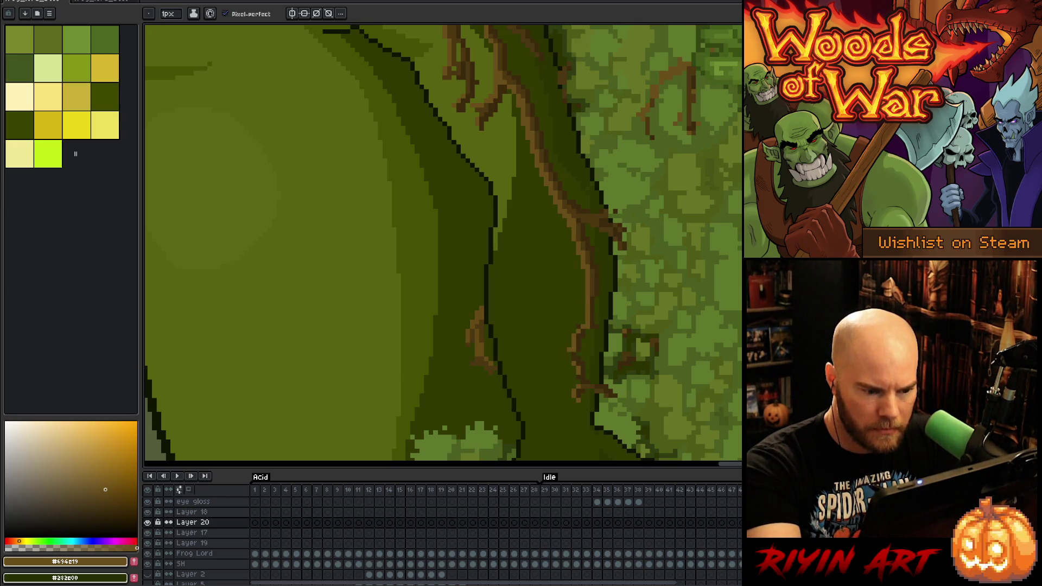
pyautogui.keyDown('alt'); pyautogui.click(580, 341); pyautogui.keyUp('alt')
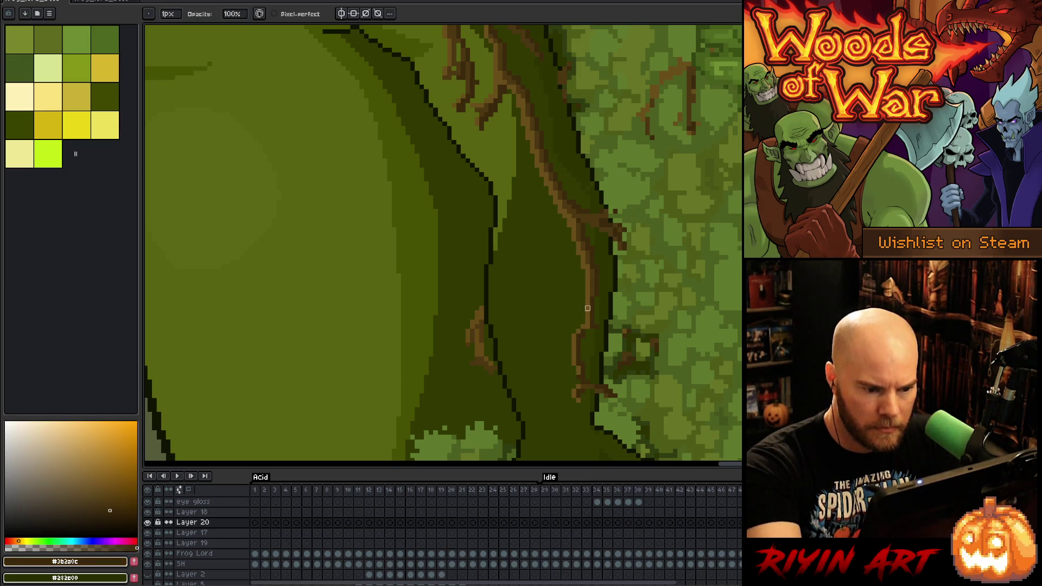
pyautogui.press('e')
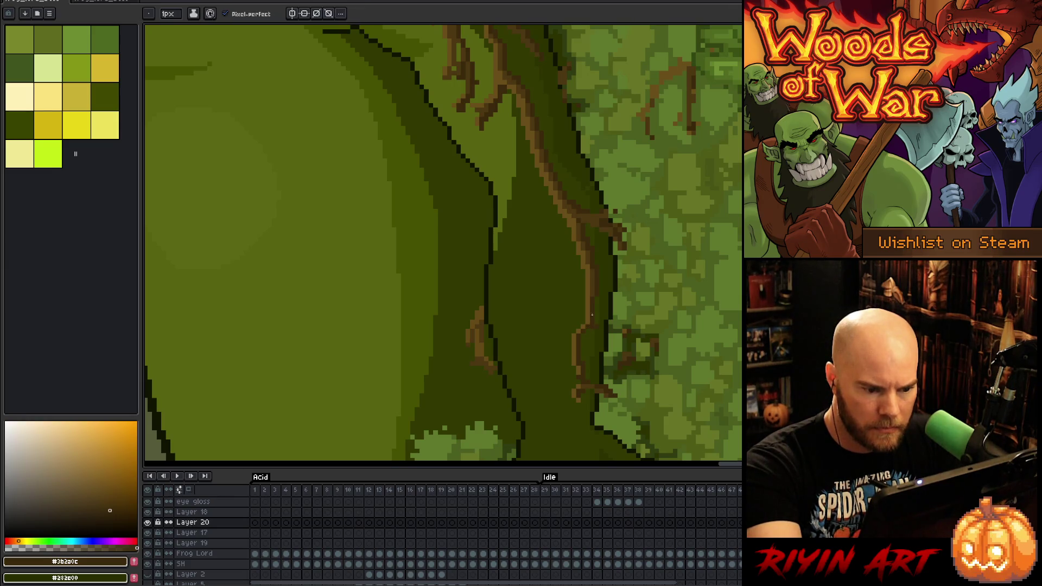
pyautogui.press('b')
pyautogui.press('alt')
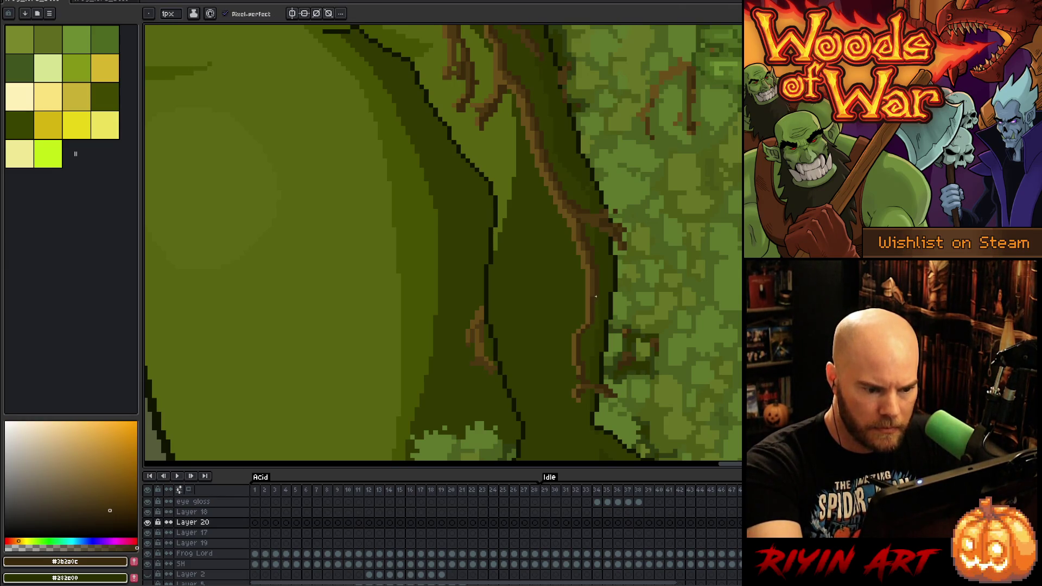
pyautogui.keyDown('alt'); pyautogui.click(591, 316); pyautogui.keyUp('alt')
# Erase the stray brown root pixels beside the moss on the lower trunk back to green
pyautogui.moveTo(613, 245); pyautogui.dragTo(601, 172)
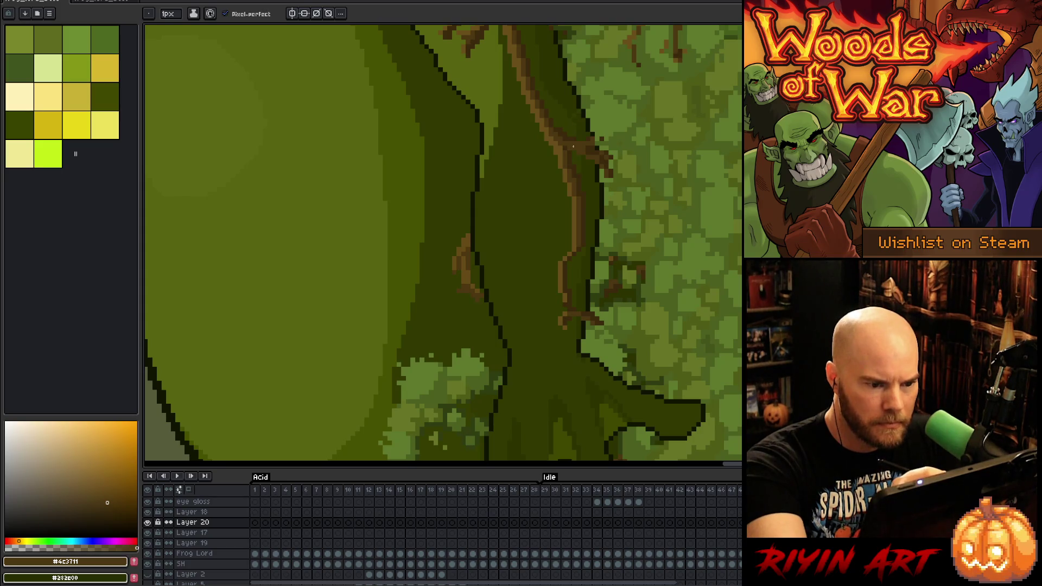
pyautogui.press('e')
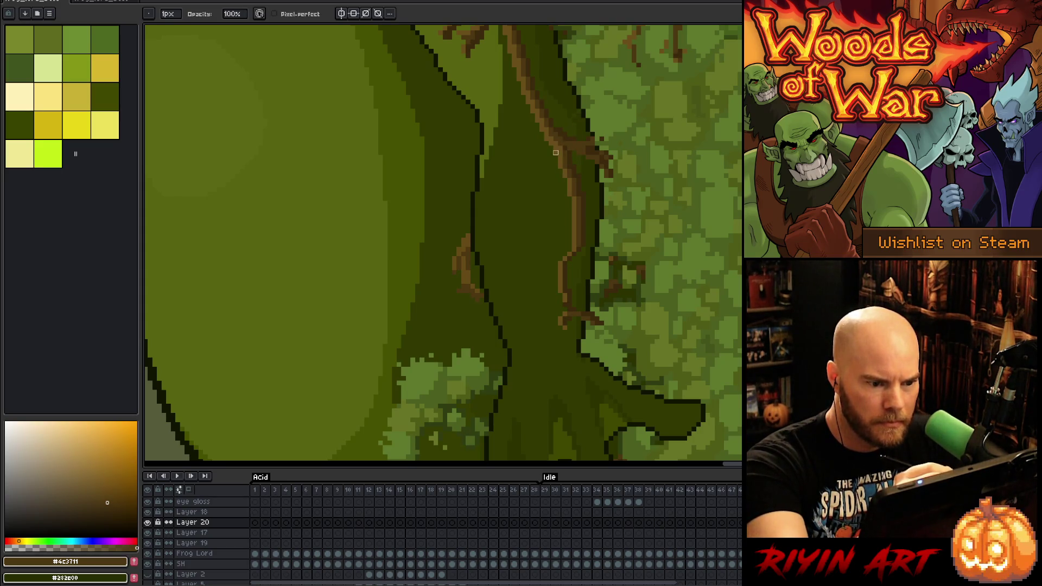
pyautogui.press('b')
pyautogui.press('e')
pyautogui.moveTo(598, 142)
pyautogui.mouseDown()
pyautogui.moveTo(611, 180)
pyautogui.moveTo(615, 166)
pyautogui.mouseUp()
pyautogui.press('b')
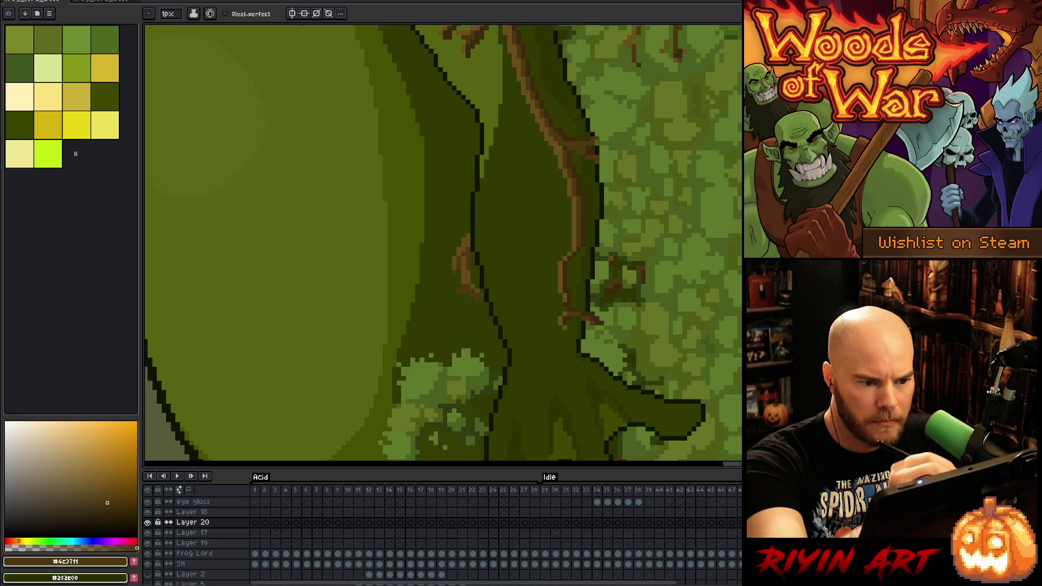
# At the trunk base, sample the root brown and trunk green, and trial a small marquee selection
pyautogui.moveTo(637, 303); pyautogui.dragTo(621, 267)
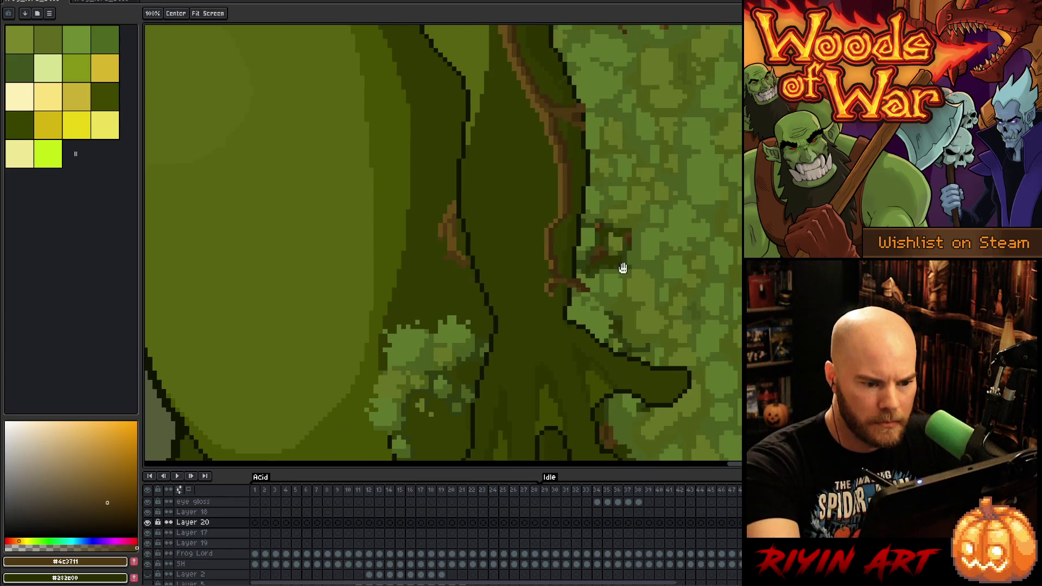
pyautogui.press('e')
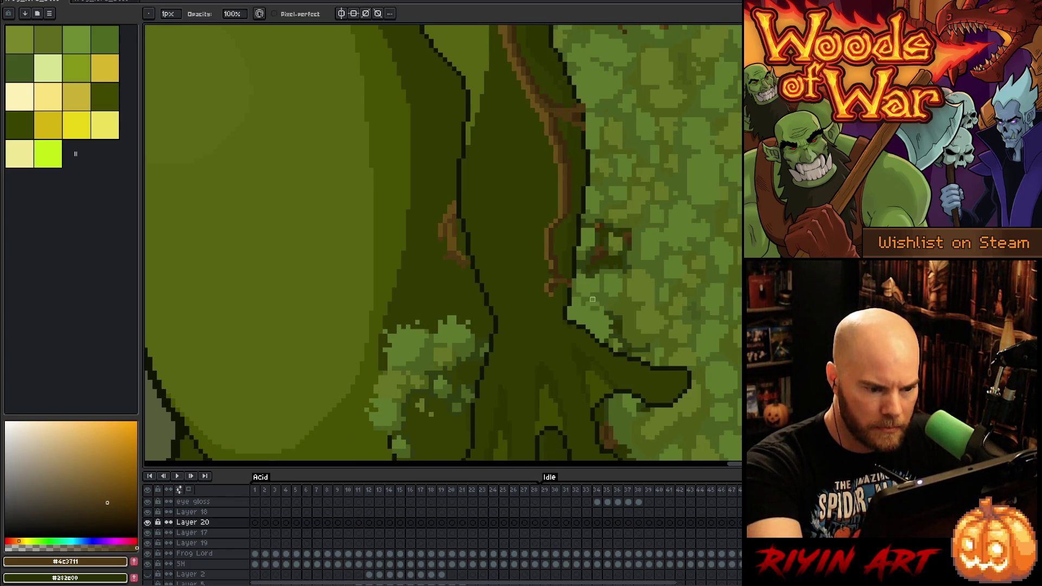
pyautogui.press('b')
pyautogui.keyDown('alt'); pyautogui.click(573, 282); pyautogui.keyUp('alt')
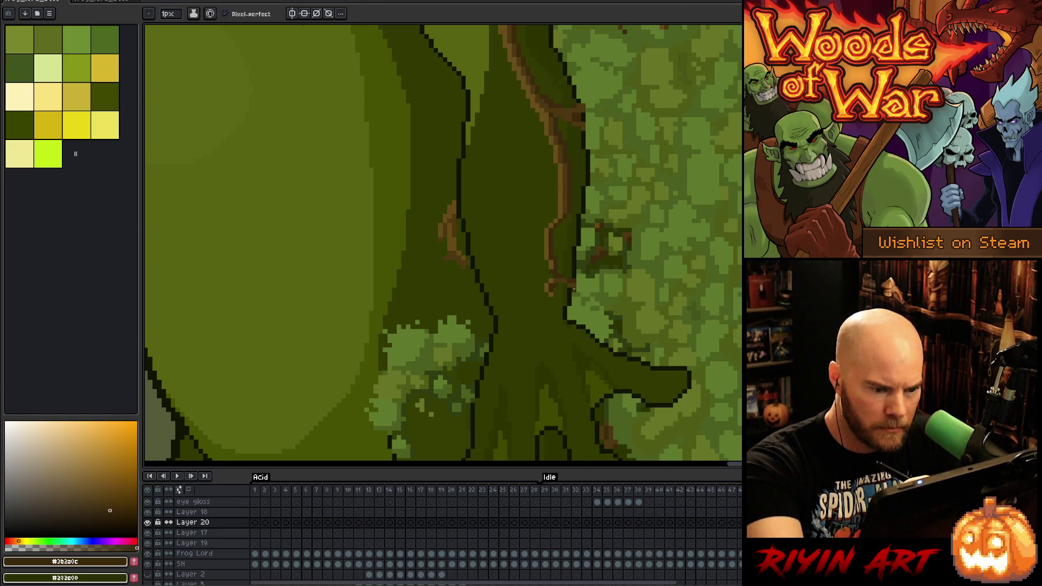
pyautogui.keyDown('alt'); pyautogui.click(572, 291); pyautogui.keyUp('alt')
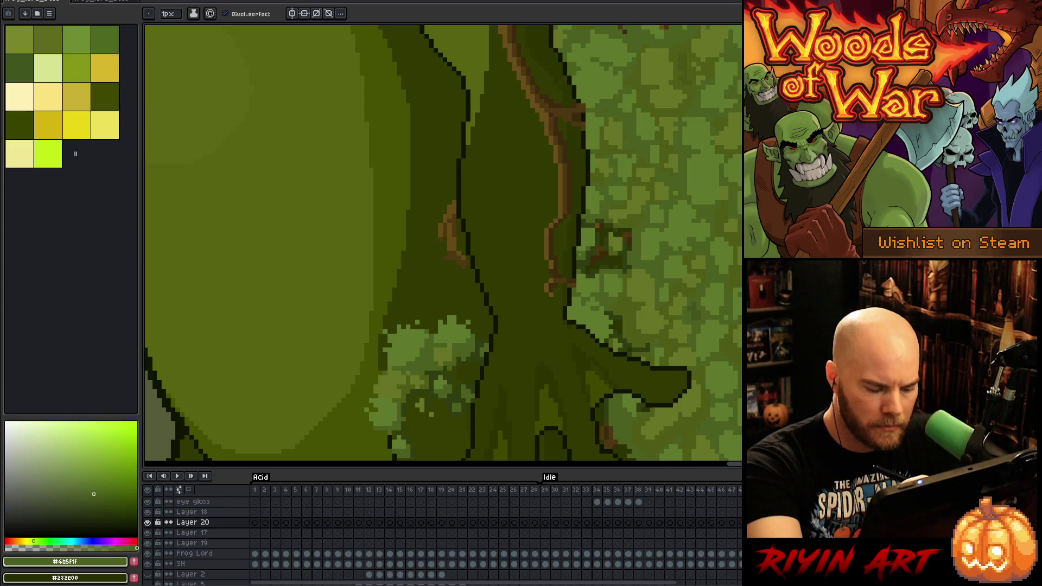
pyautogui.press('m')
pyautogui.moveTo(588, 270); pyautogui.dragTo(569, 318)
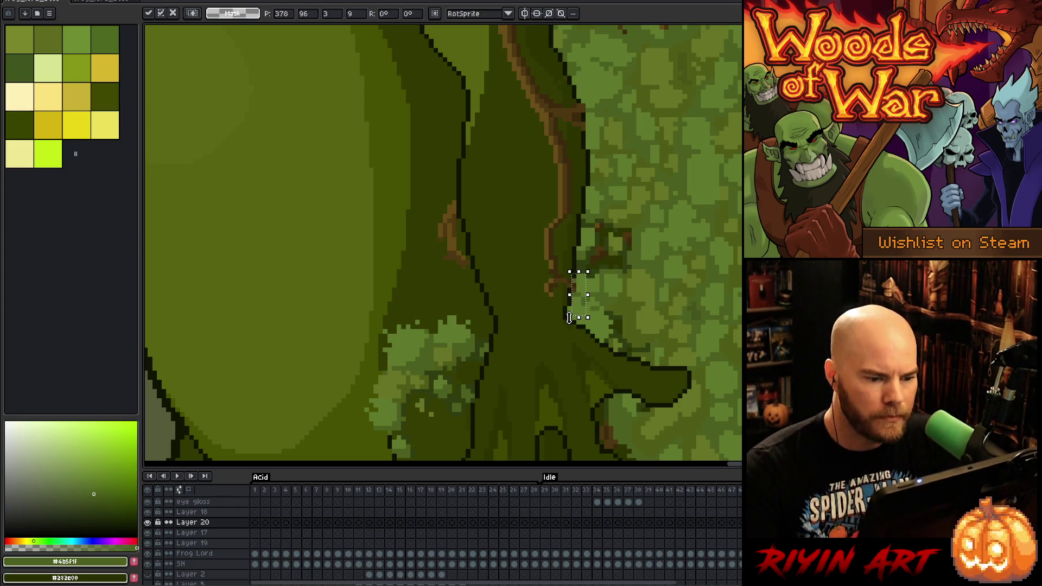
pyautogui.hotkey('ctrl', 'd')
# Resample the dark, lighter and mid root browns for pencil touch-ups
pyautogui.press('b')
pyautogui.keyDown('alt'); pyautogui.click(565, 276); pyautogui.keyUp('alt')
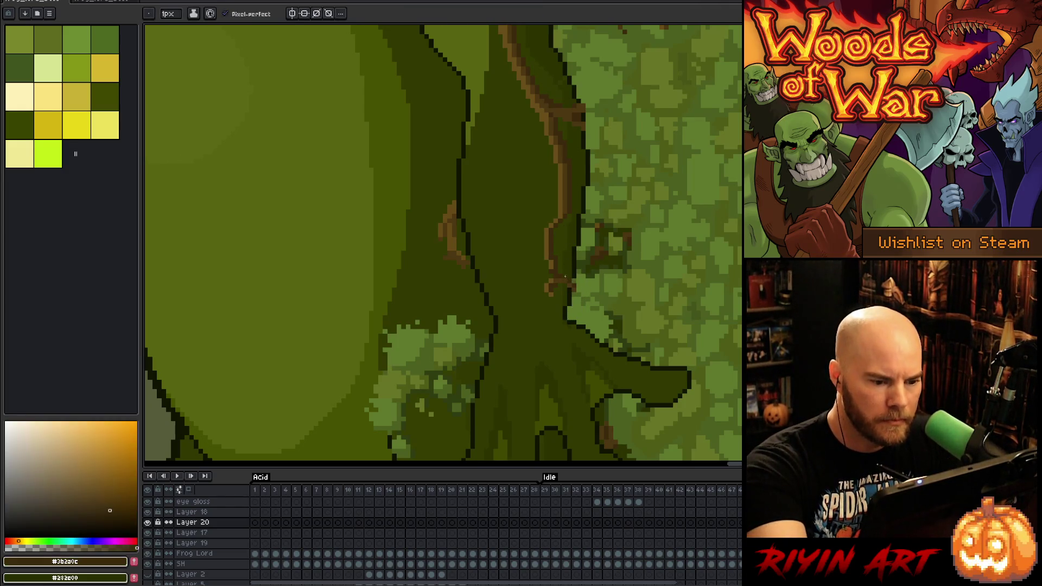
pyautogui.keyDown('alt'); pyautogui.click(551, 272); pyautogui.keyUp('alt')
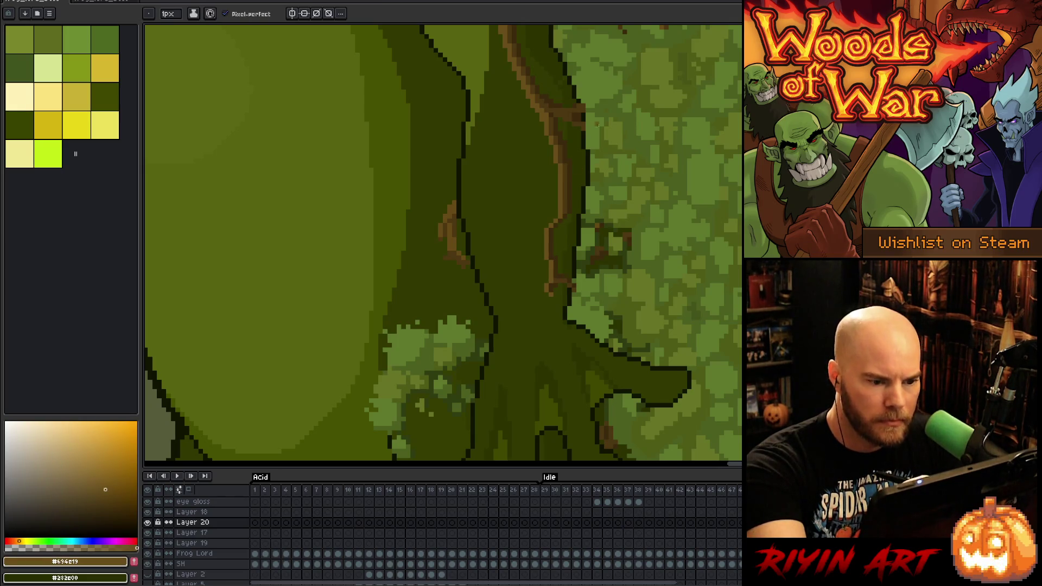
pyautogui.keyDown('alt'); pyautogui.click(566, 210); pyautogui.keyUp('alt')
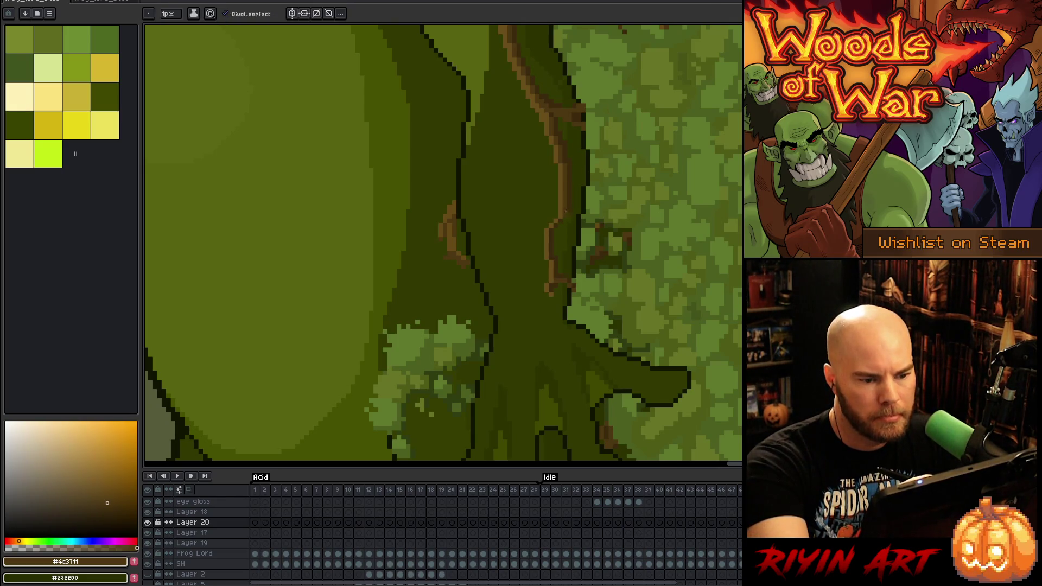
pyautogui.keyDown('alt'); pyautogui.click(570, 211); pyautogui.keyUp('alt')
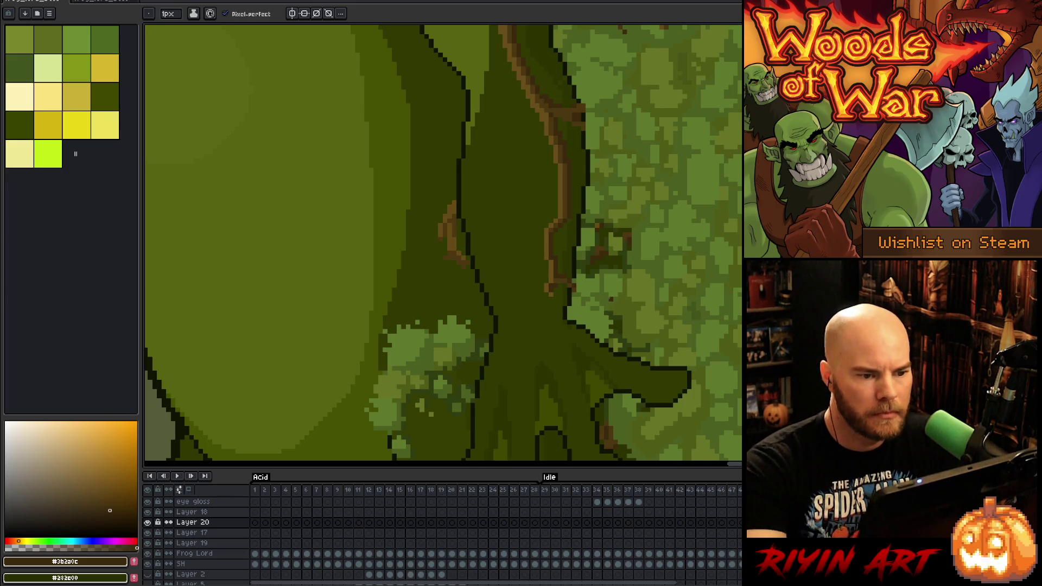
pyautogui.scroll(3, 611, 299)
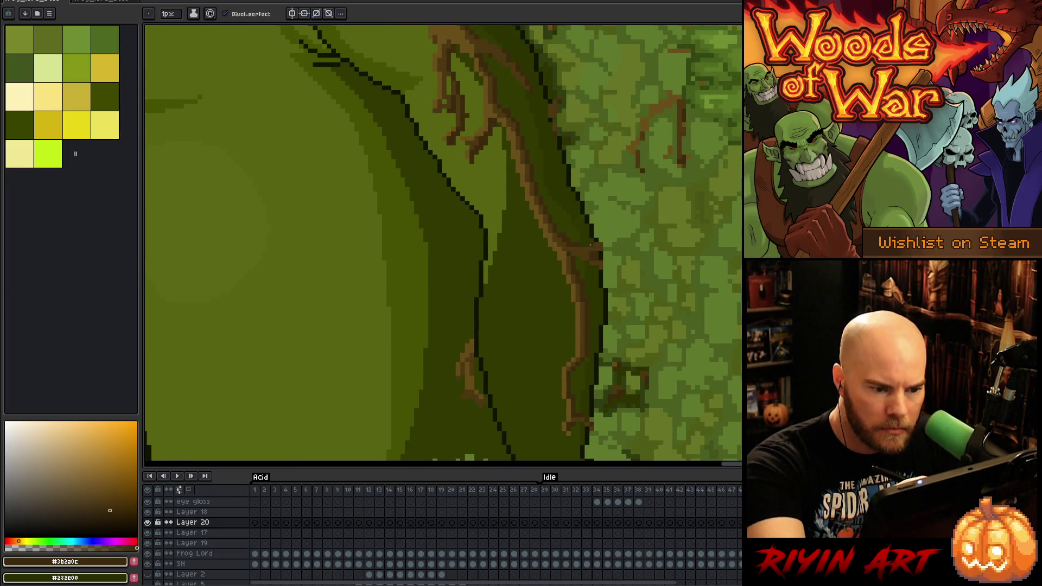
# Sample the root browns, then lasso part of the root on the trunk and shift it upward
pyautogui.scroll(3, 610, 147)
pyautogui.keyDown('alt'); pyautogui.click(520, 219); pyautogui.keyUp('alt')
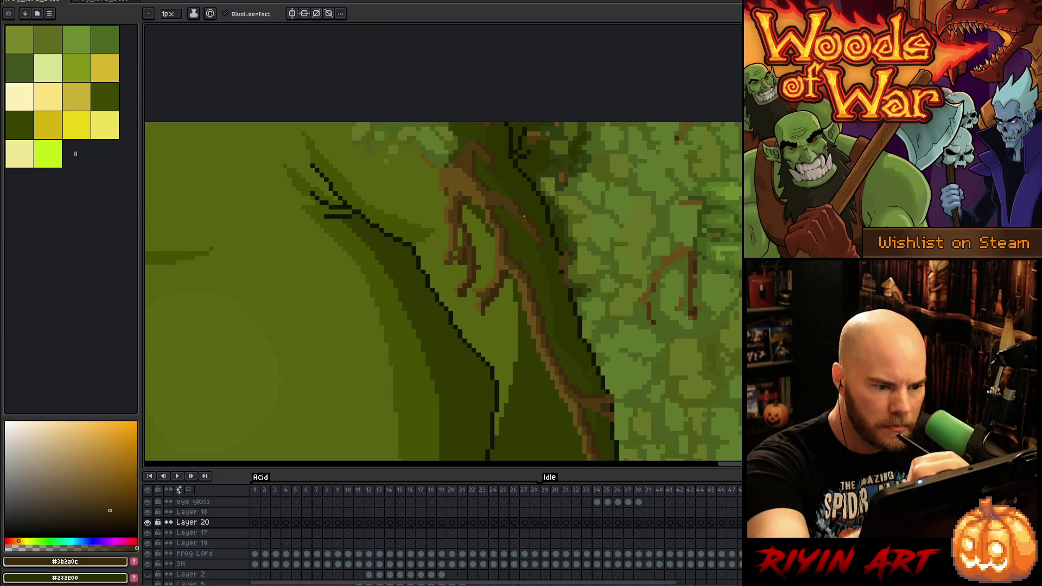
pyautogui.keyDown('alt'); pyautogui.click(529, 217); pyautogui.keyUp('alt')
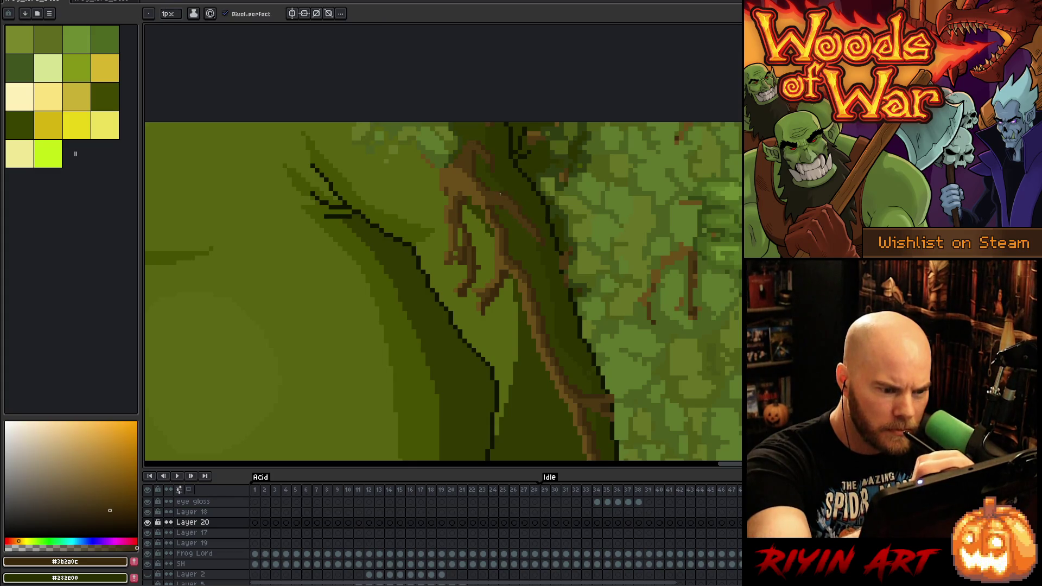
pyautogui.press('alt')
pyautogui.press('alt')
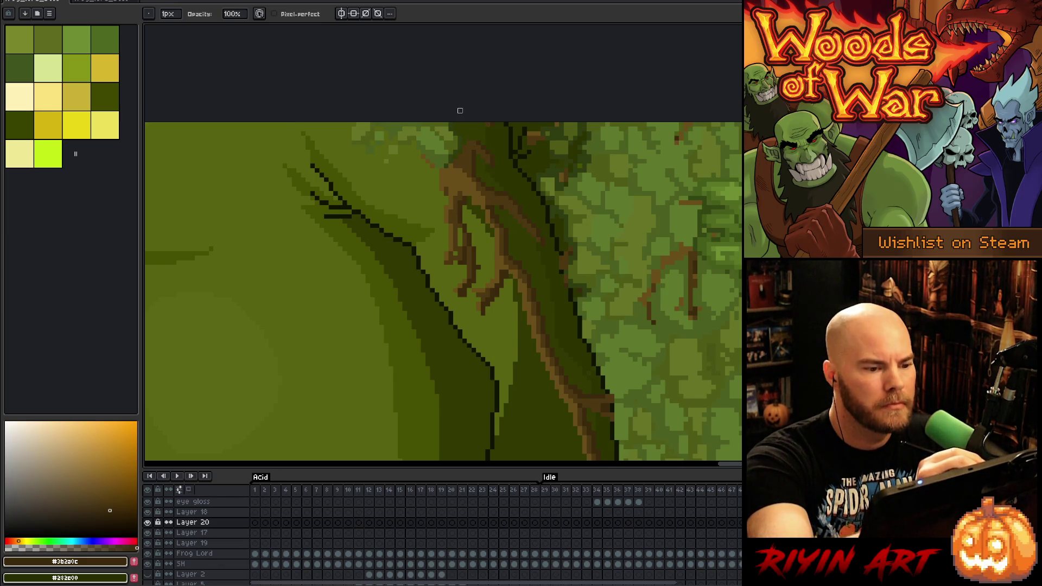
pyautogui.press('q')
pyautogui.moveTo(487, 128)
pyautogui.mouseDown()
pyautogui.moveTo(499, 177)
pyautogui.moveTo(487, 254)
pyautogui.moveTo(465, 298)
pyautogui.moveTo(422, 329)
pyautogui.mouseUp()
pyautogui.moveTo(460, 191); pyautogui.dragTo(460, 178)
pyautogui.press('b')
# Sample the lighter, mid and dark trunk-root browns and erase stray root pixels
pyautogui.keyDown('alt'); pyautogui.click(476, 186); pyautogui.keyUp('alt')
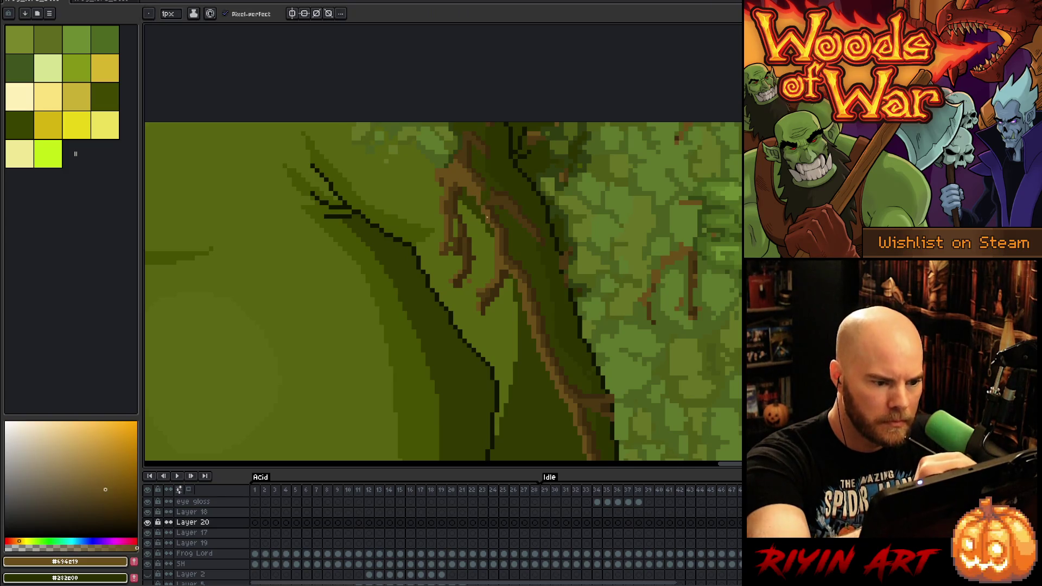
pyautogui.keyDown('alt'); pyautogui.click(480, 183); pyautogui.keyUp('alt')
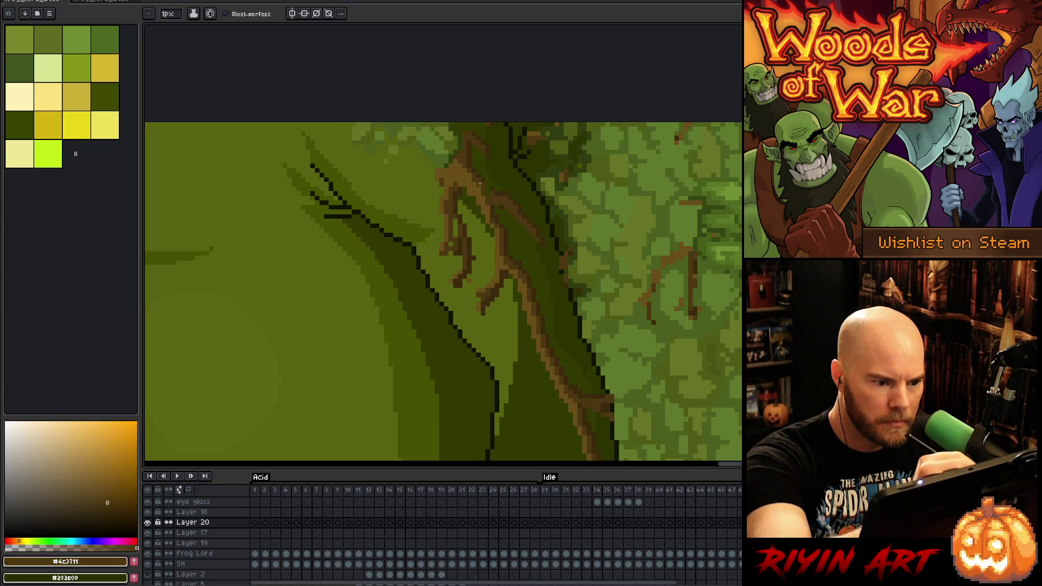
pyautogui.keyDown('alt'); pyautogui.click(488, 186); pyautogui.keyUp('alt')
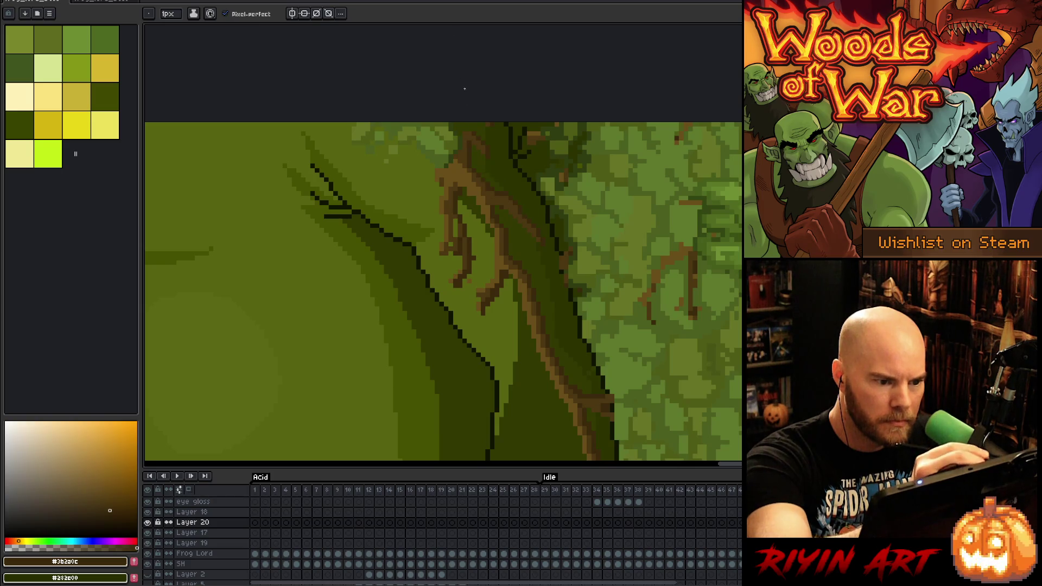
pyautogui.press('e')
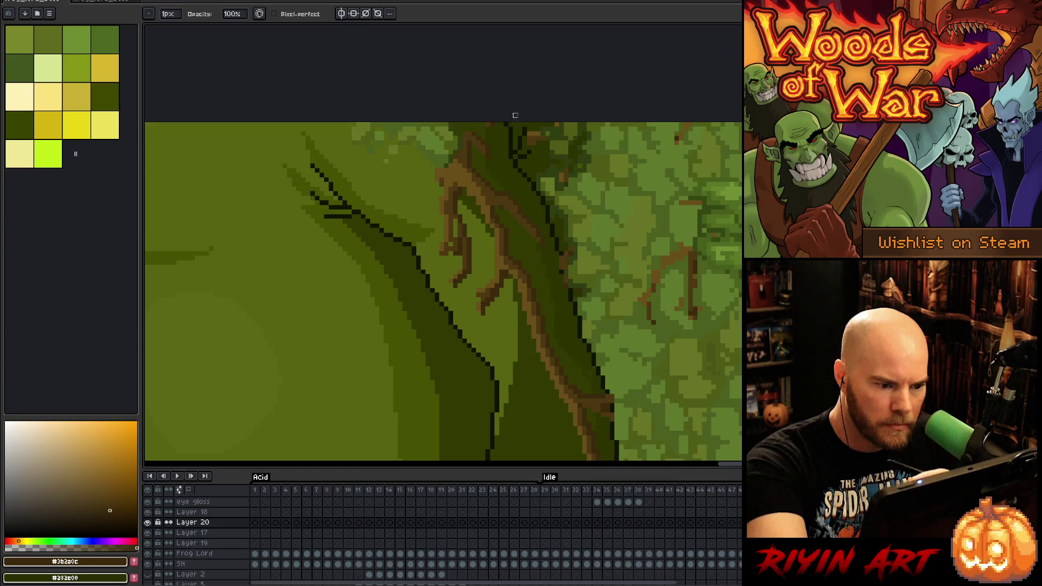
pyautogui.keyDown('alt'); pyautogui.click(479, 313); pyautogui.keyUp('alt')
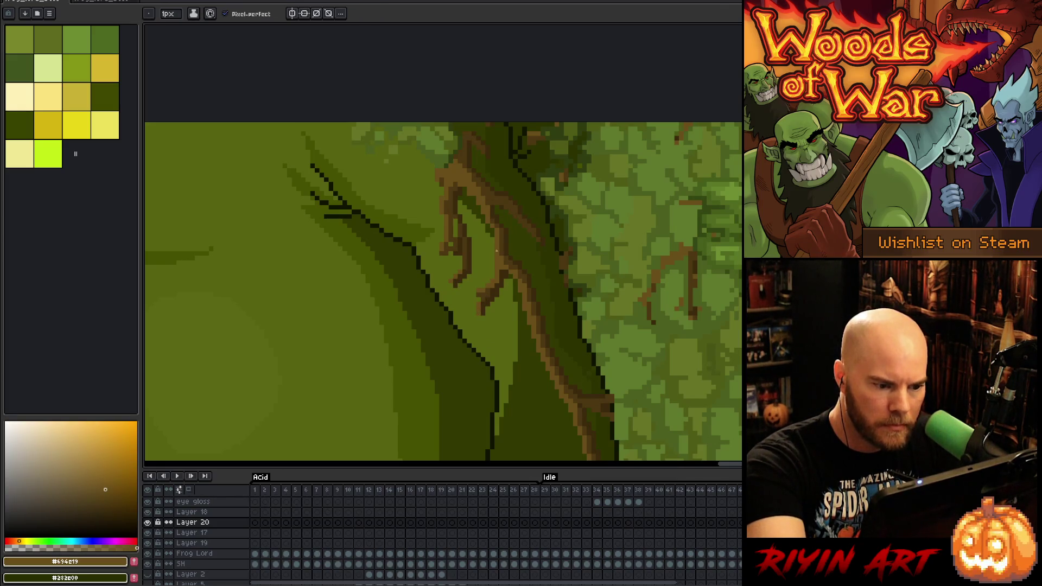
pyautogui.press('e')
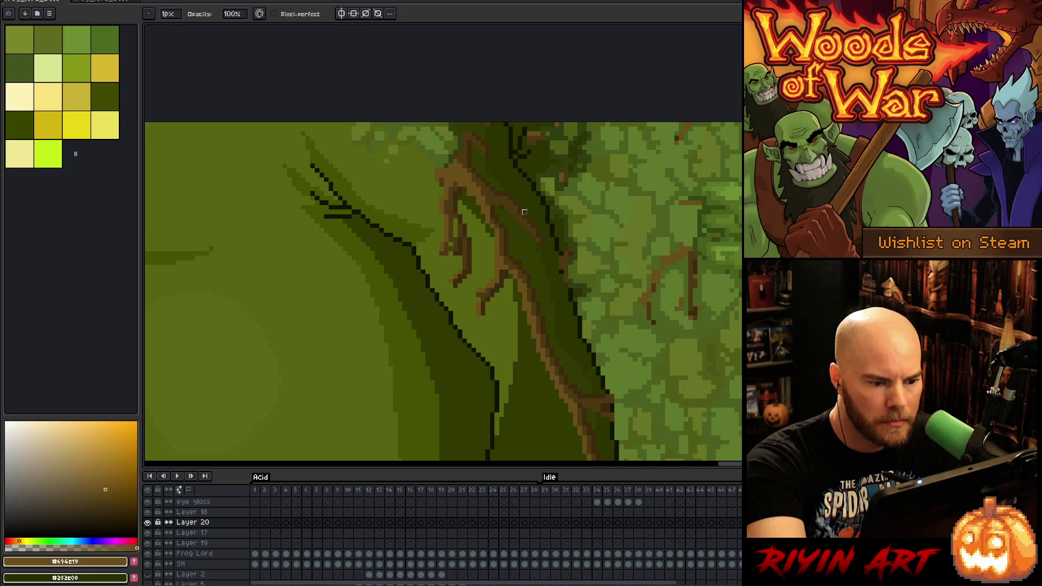
pyautogui.press('b')
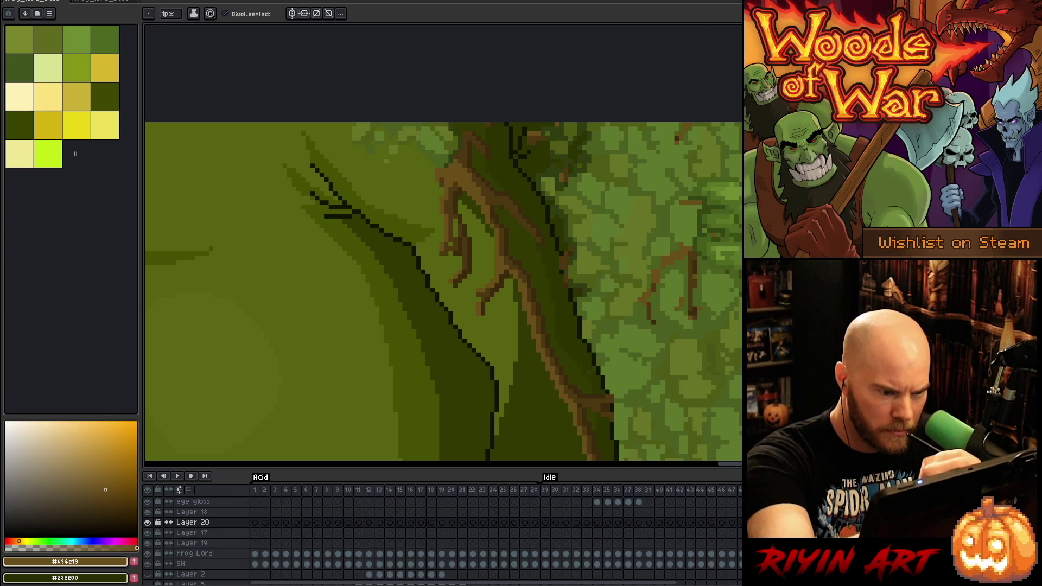
# Draw a short dark brown root strand toward the top of the trunk, then sample the dark green
pyautogui.keyDown('alt'); pyautogui.click(456, 179); pyautogui.keyUp('alt')
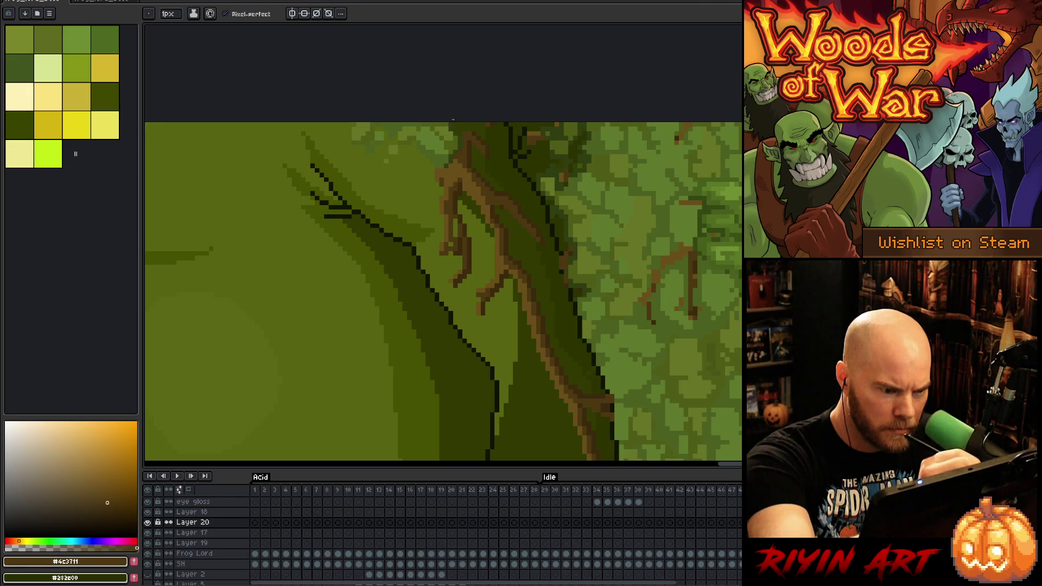
pyautogui.keyDown('alt'); pyautogui.click(445, 173); pyautogui.keyUp('alt')
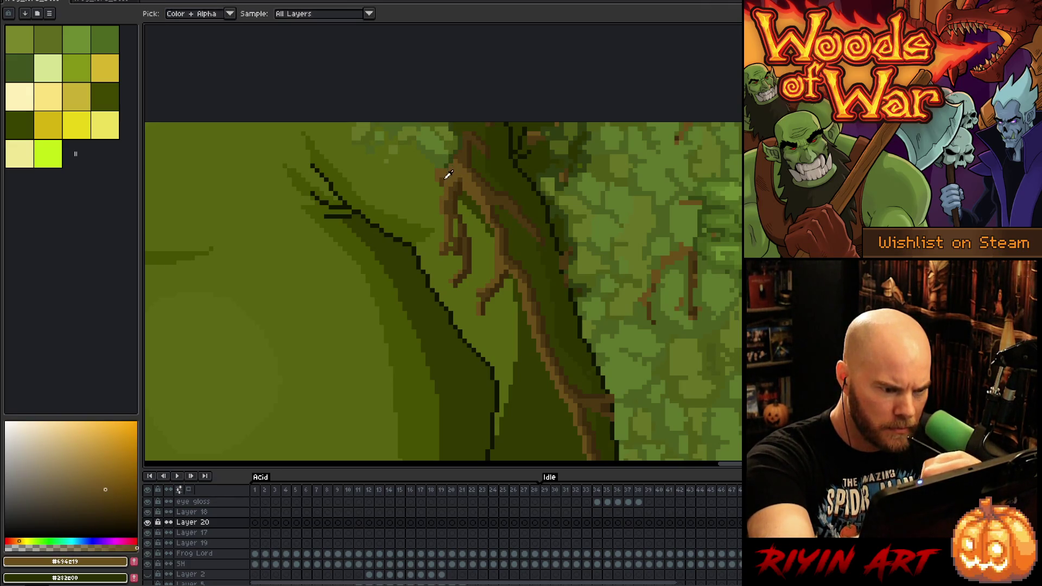
pyautogui.keyDown('alt'); pyautogui.click(446, 171); pyautogui.keyUp('alt')
pyautogui.keyDown('alt'); pyautogui.click(450, 174); pyautogui.keyUp('alt')
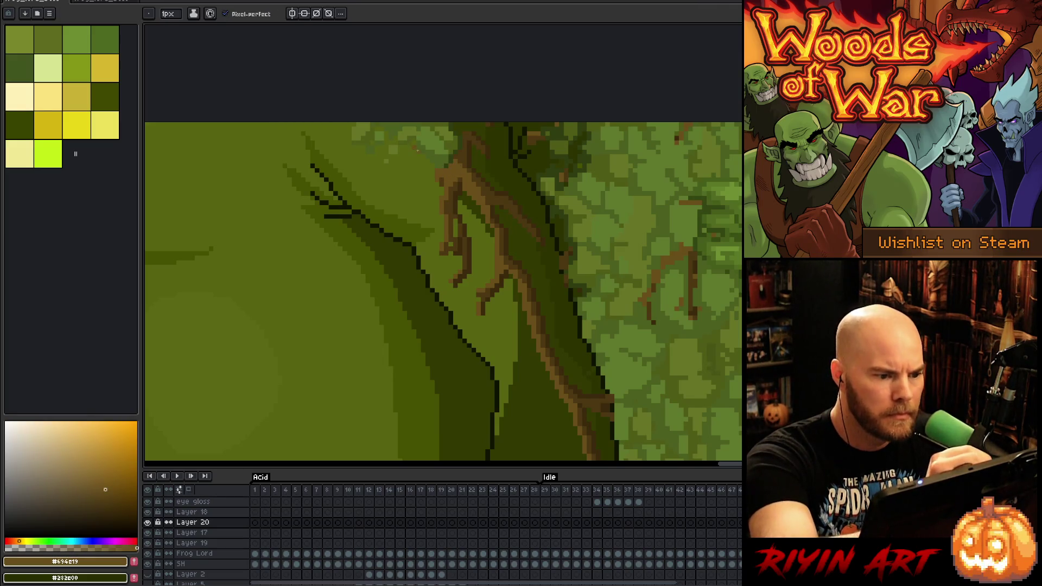
pyautogui.moveTo(419, 144); pyautogui.dragTo(431, 173)
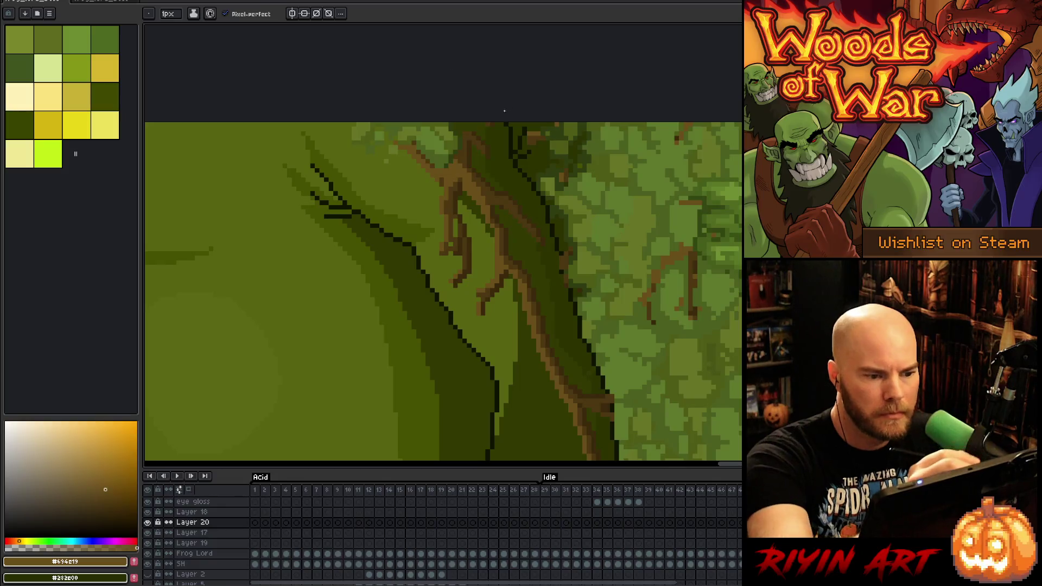
pyautogui.keyDown('alt'); pyautogui.click(442, 169); pyautogui.keyUp('alt')
pyautogui.rightClick(562, 231)
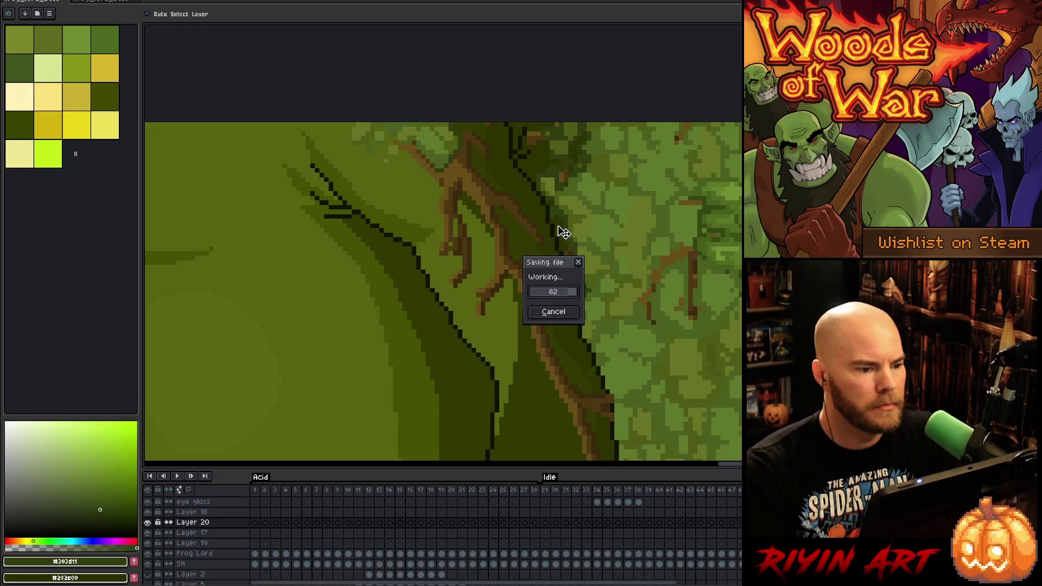
# Touch up Layer 20 root pixels using the sampled dark and lighter branch browns
pyautogui.press('Escape')
pyautogui.press('e')
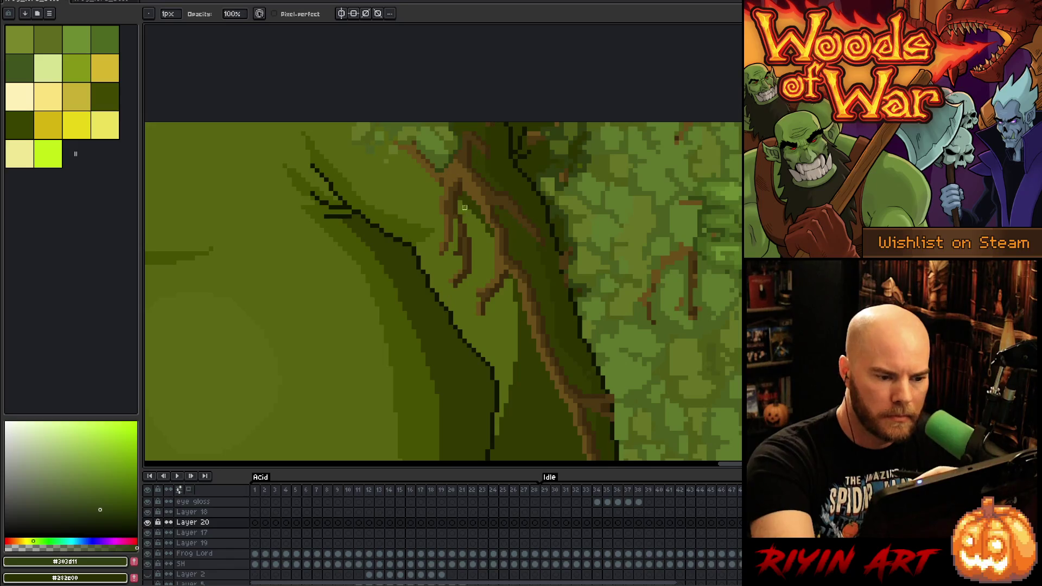
pyautogui.press('b')
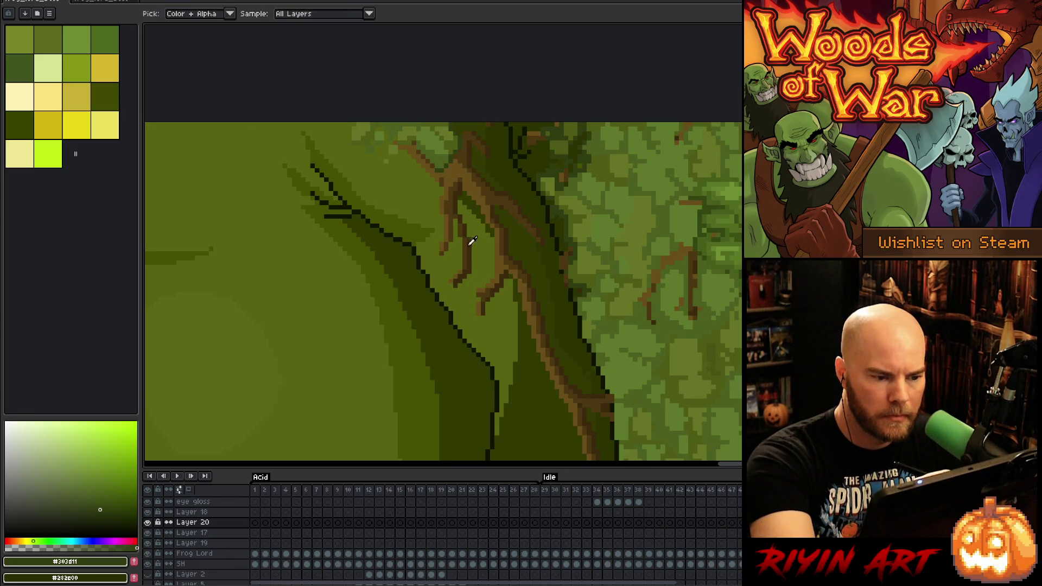
pyautogui.keyDown('alt'); pyautogui.click(455, 224); pyautogui.keyUp('alt')
pyautogui.keyDown('alt'); pyautogui.click(455, 220); pyautogui.keyUp('alt')
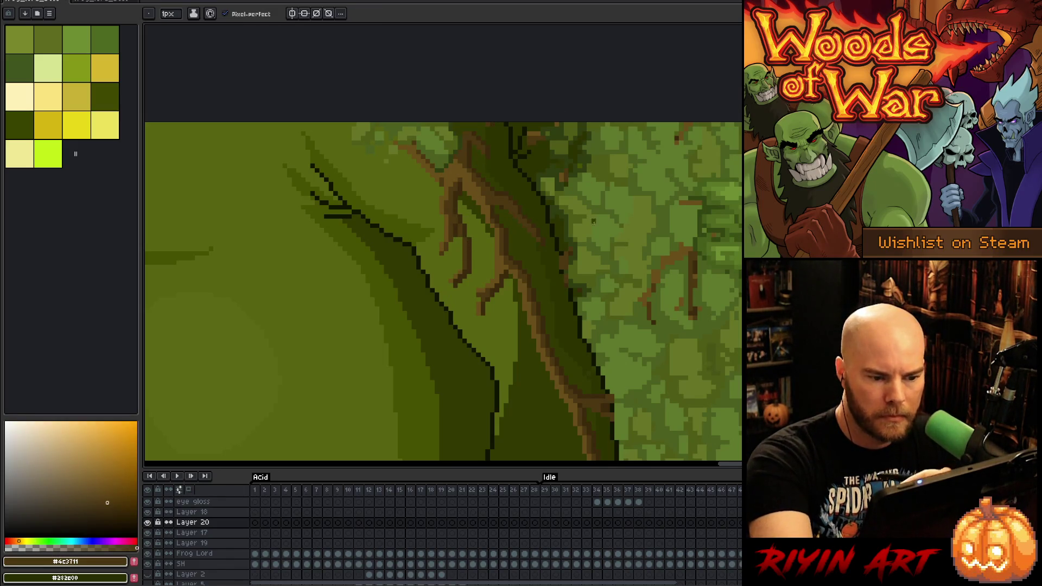
pyautogui.scroll(-2, 593, 220)
pyautogui.keyDown('alt'); pyautogui.click(507, 185); pyautogui.keyUp('alt')
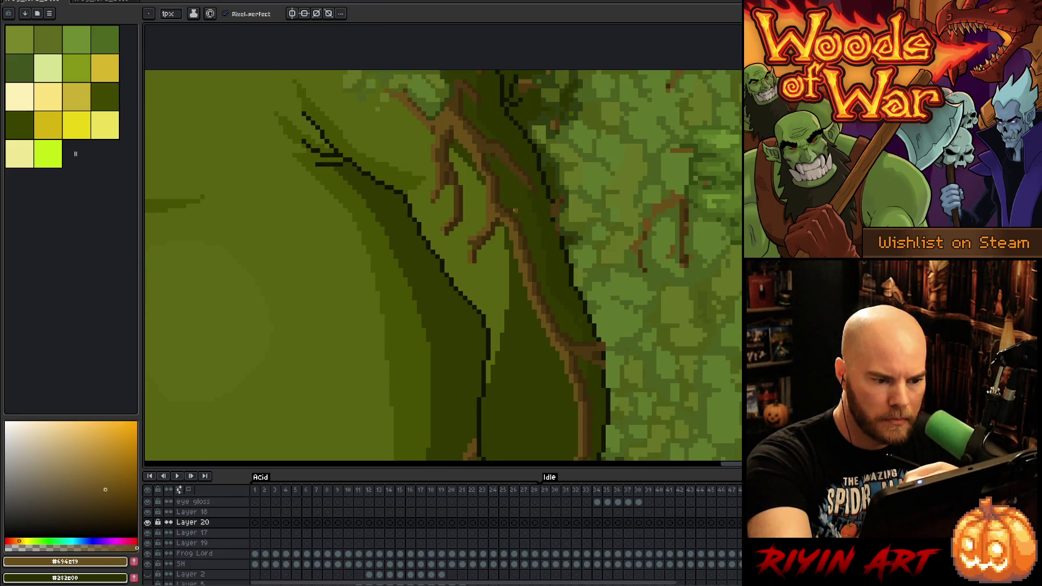
# Keep fixing root pixels in dark brown with pencil and eraser, dismissing a stray popup
pyautogui.press('e')
pyautogui.press('b')
pyautogui.keyDown('alt'); pyautogui.click(487, 154); pyautogui.keyUp('alt')
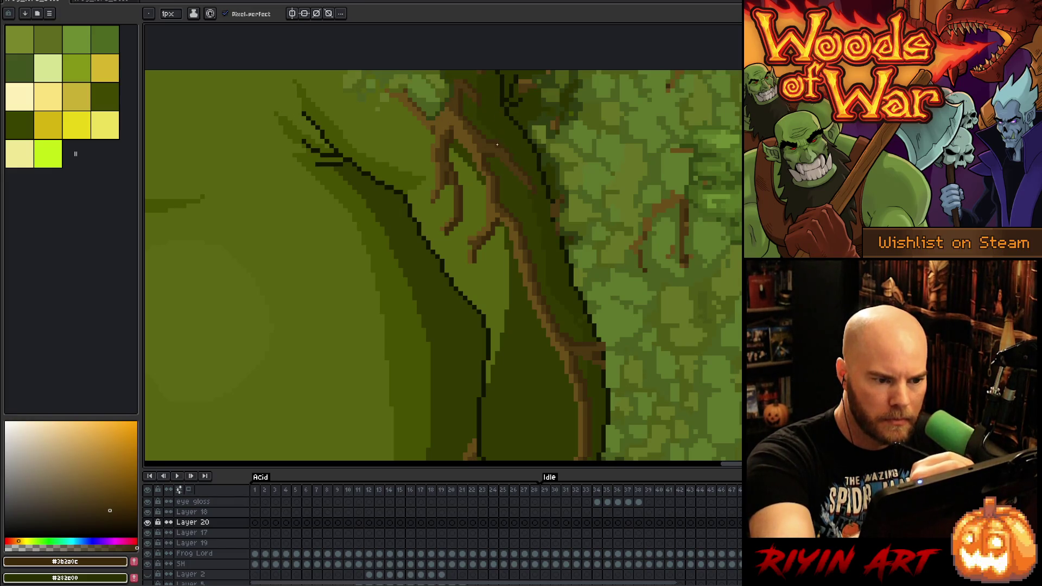
pyautogui.press('e')
pyautogui.press('b')
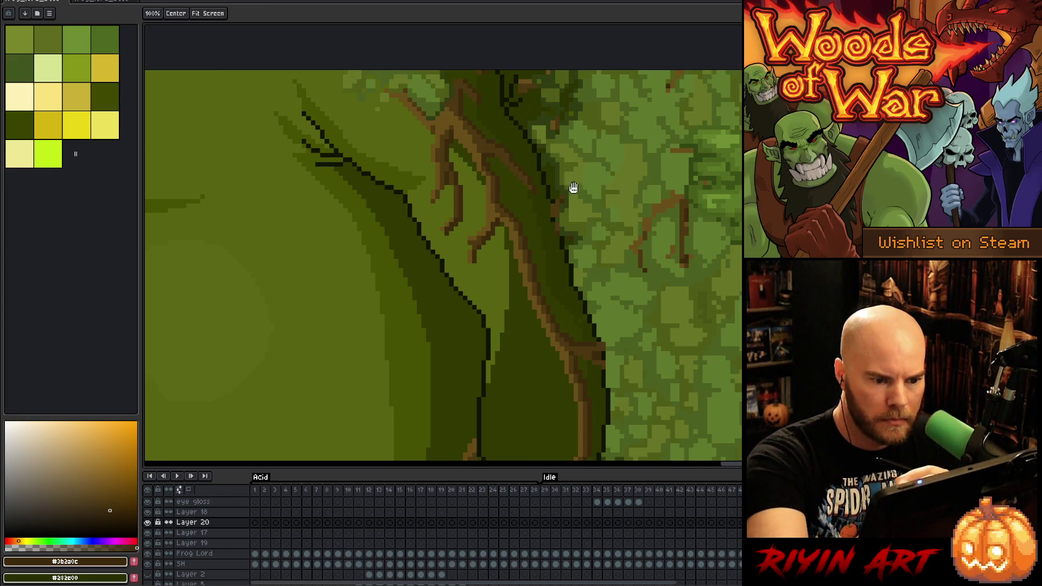
pyautogui.scroll(3, 543, 179)
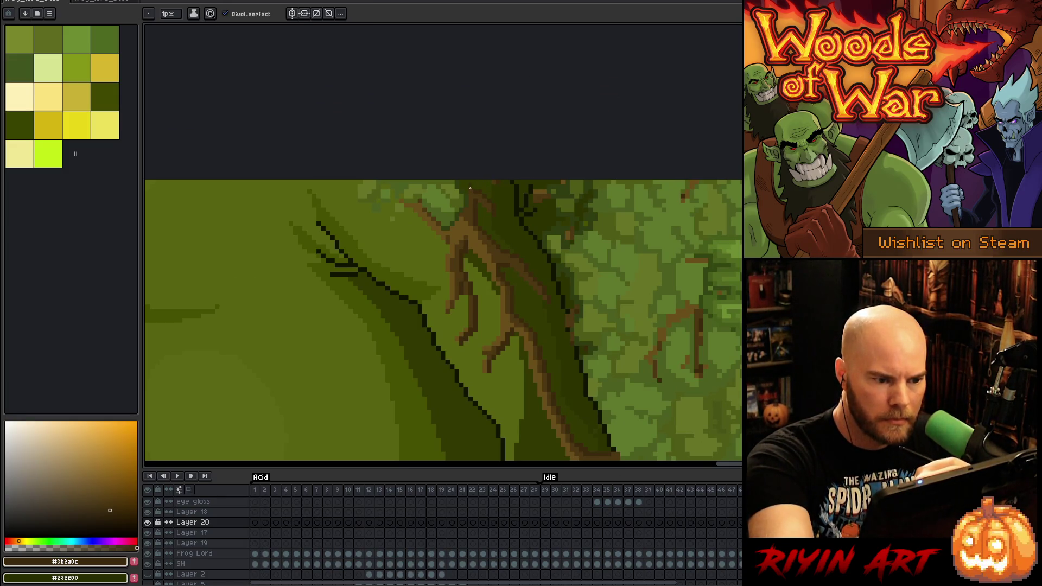
pyautogui.keyDown('ctrl'); pyautogui.rightClick(666, 357); pyautogui.keyUp('ctrl')
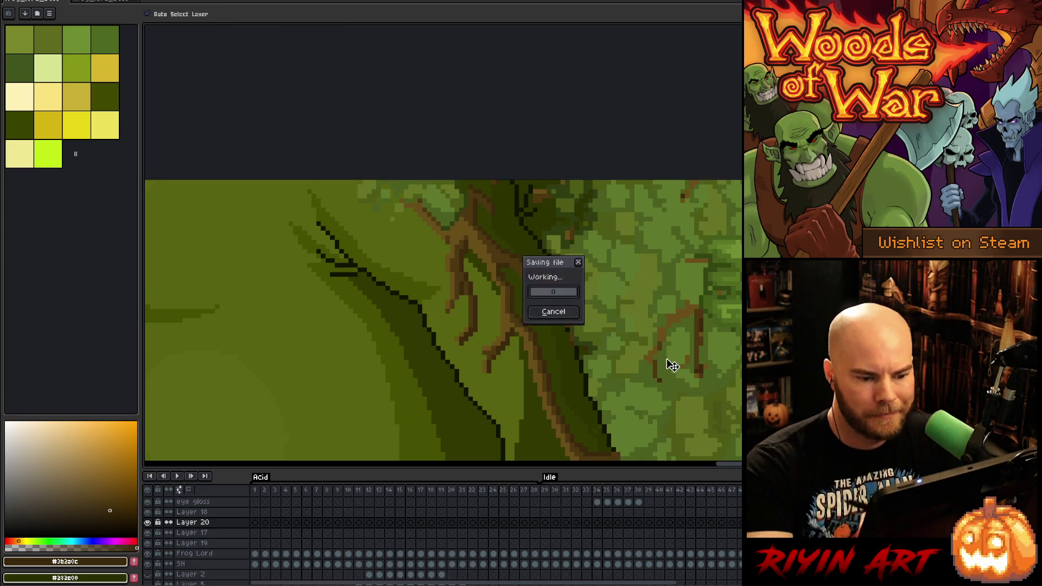
pyautogui.click(569, 313)
# On Layer 19, erase a stray pixel on the trunk's right edge while panning along the trunk
pyautogui.press('e')
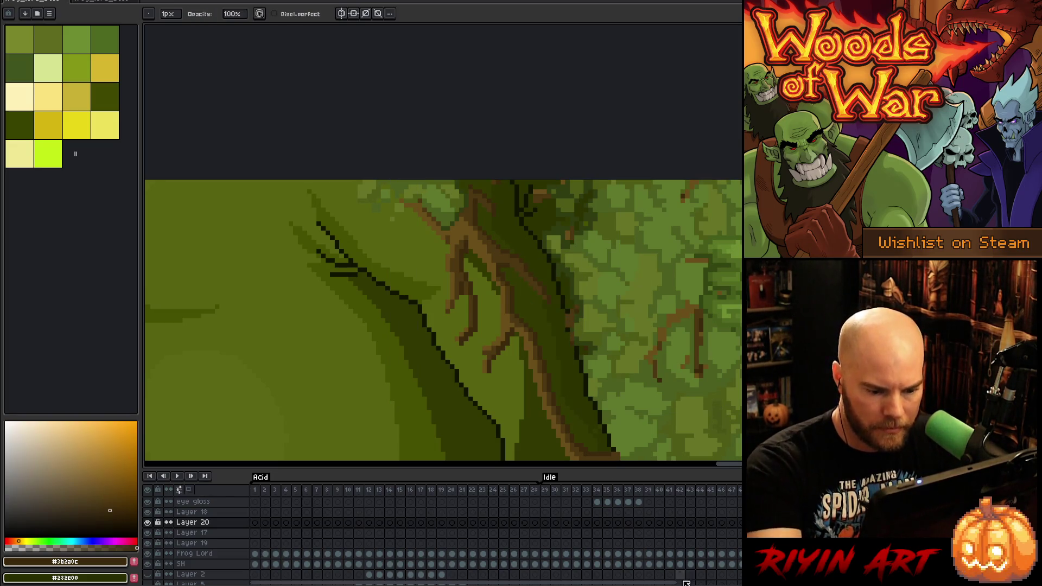
pyautogui.click(192, 543)
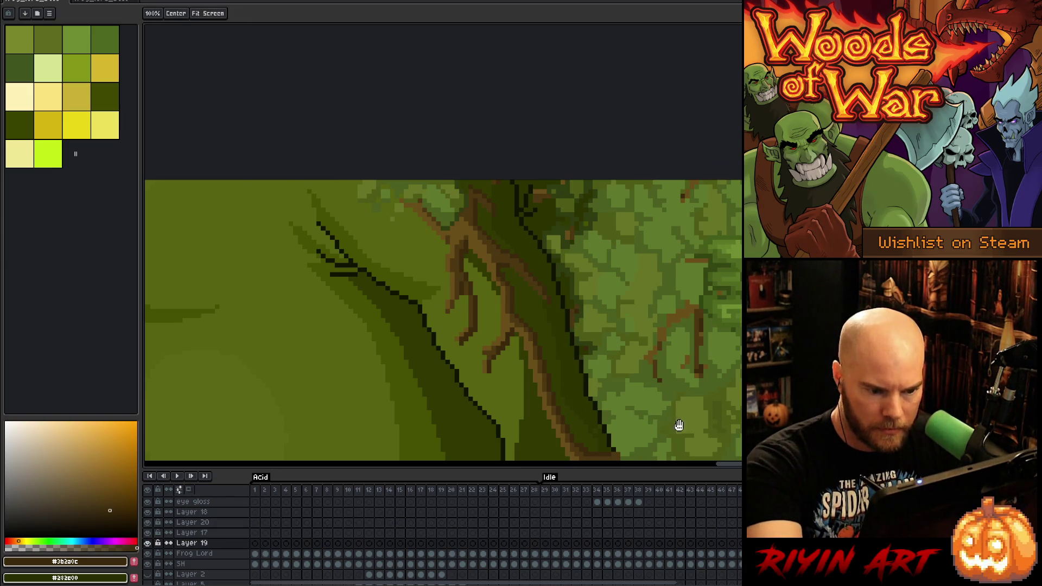
pyautogui.moveTo(677, 426); pyautogui.dragTo(674, 190)
pyautogui.click(588, 265)
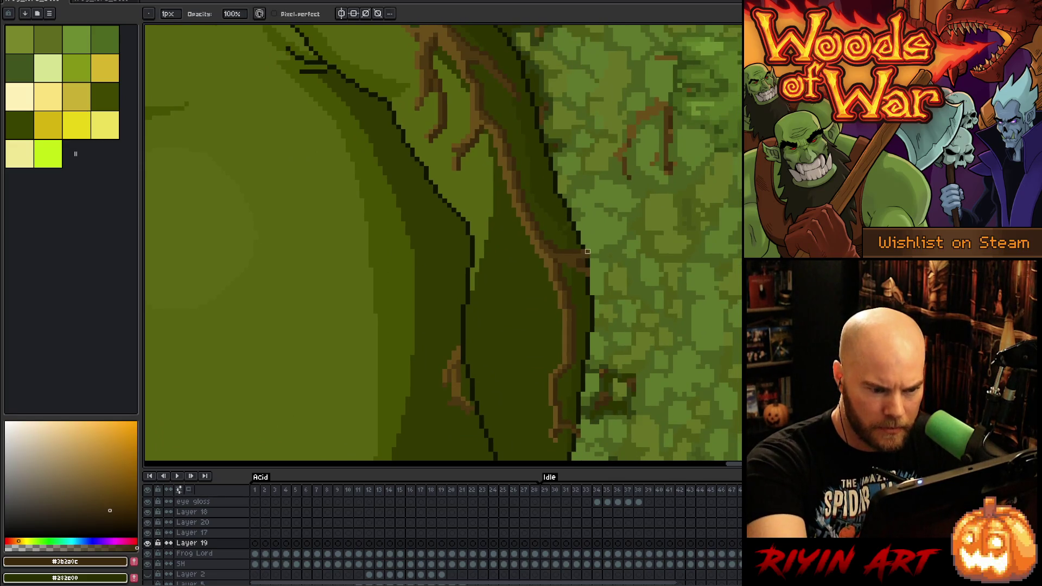
pyautogui.moveTo(597, 247); pyautogui.dragTo(650, 226)
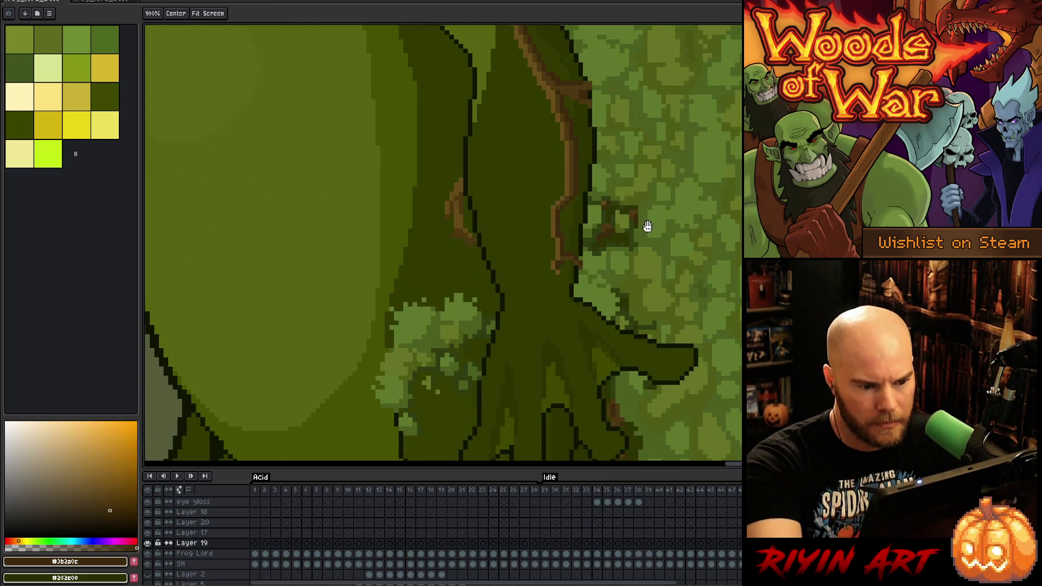
pyautogui.moveTo(641, 315); pyautogui.dragTo(655, 198)
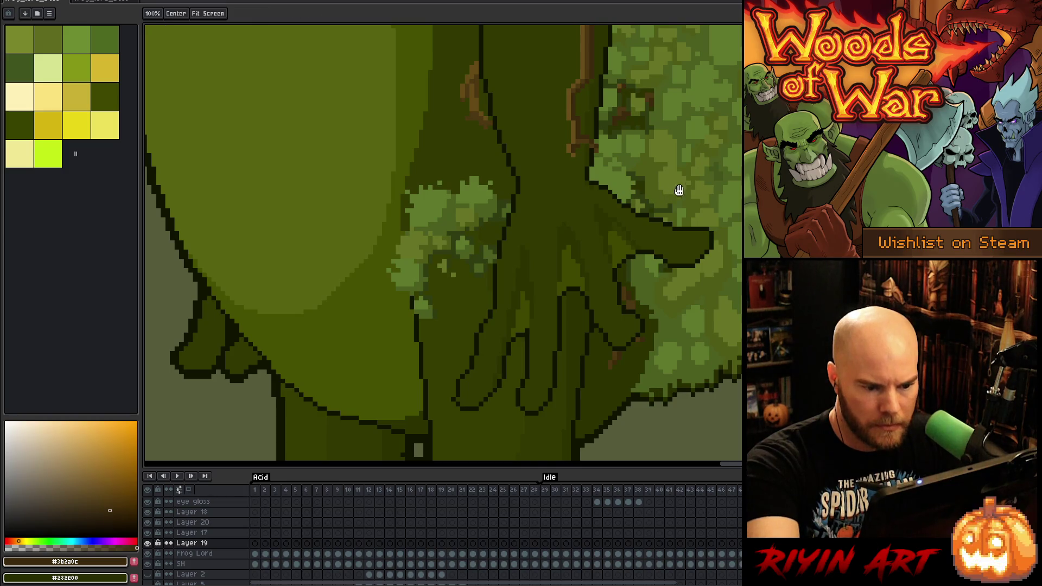
pyautogui.moveTo(677, 186); pyautogui.dragTo(654, 353)
pyautogui.moveTo(658, 217); pyautogui.dragTo(629, 351)
# Redraw Layer 19 root pixels using sampled mid brown, dark brown and moss green
pyautogui.press('b')
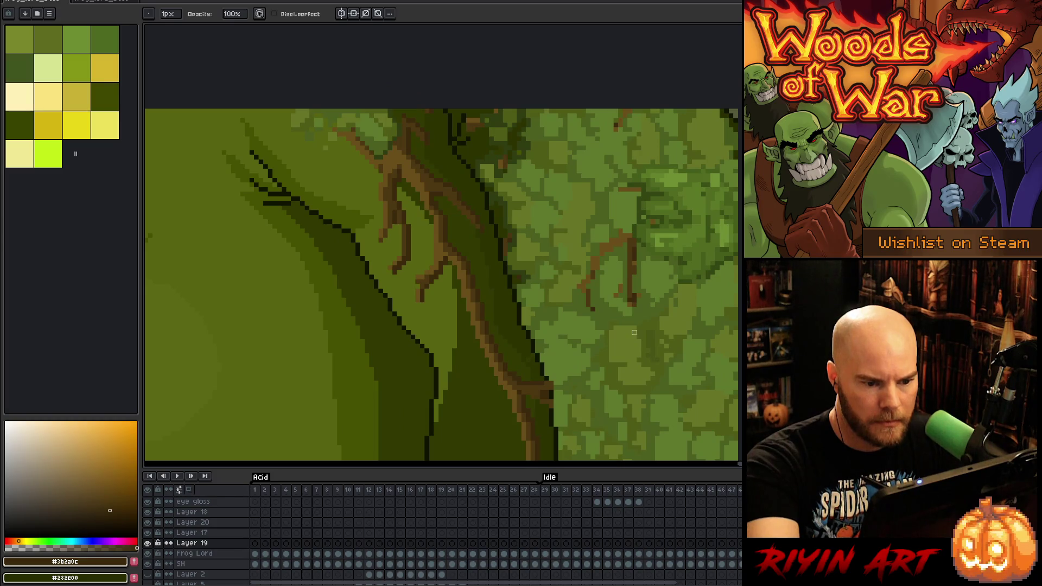
pyautogui.keyDown('alt'); pyautogui.click(635, 240); pyautogui.keyUp('alt')
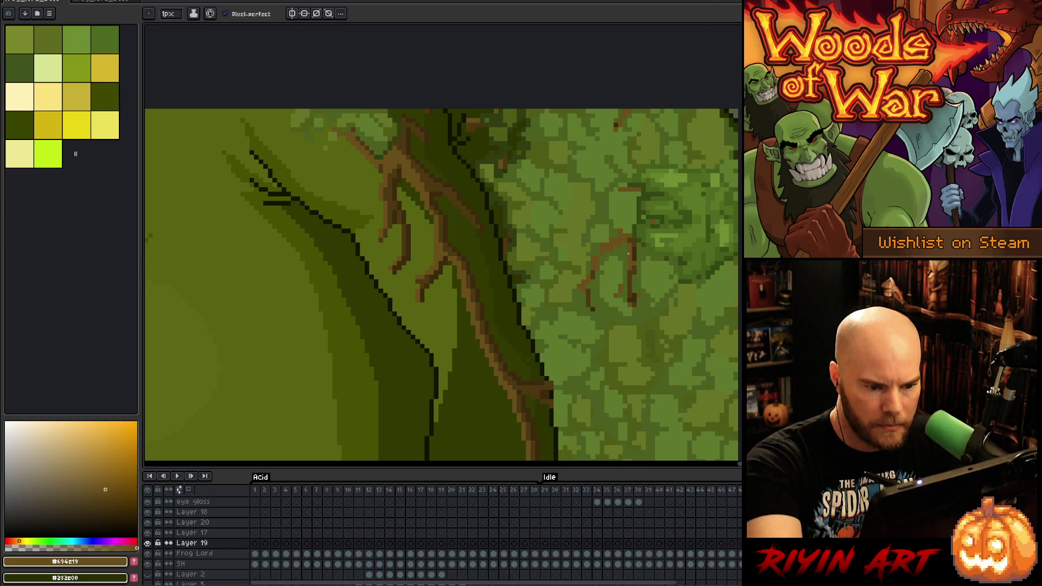
pyautogui.keyDown('alt'); pyautogui.click(635, 251); pyautogui.keyUp('alt')
pyautogui.keyDown('alt'); pyautogui.click(628, 236); pyautogui.keyUp('alt')
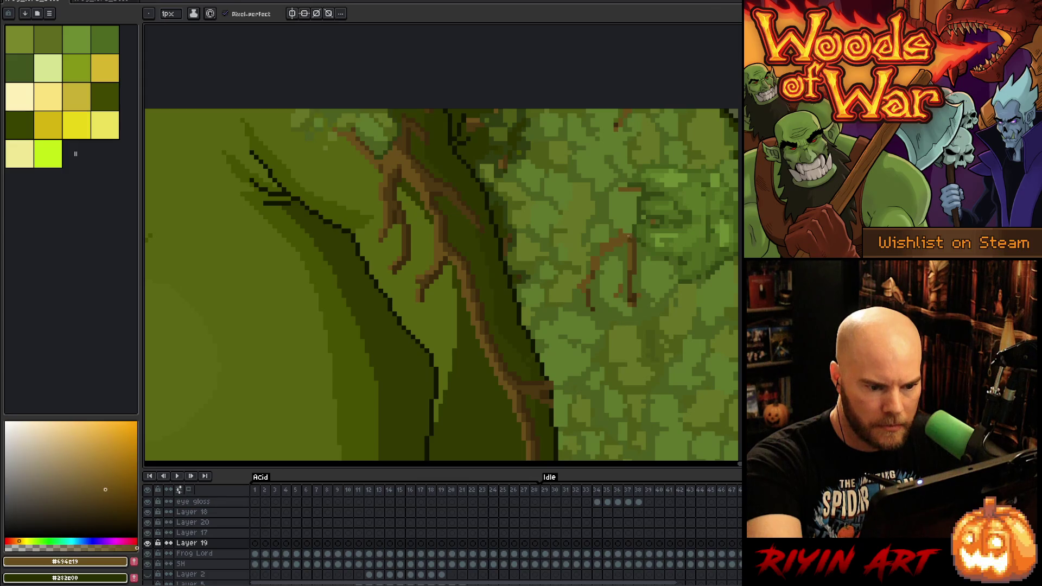
pyautogui.keyDown('alt'); pyautogui.click(630, 300); pyautogui.keyUp('alt')
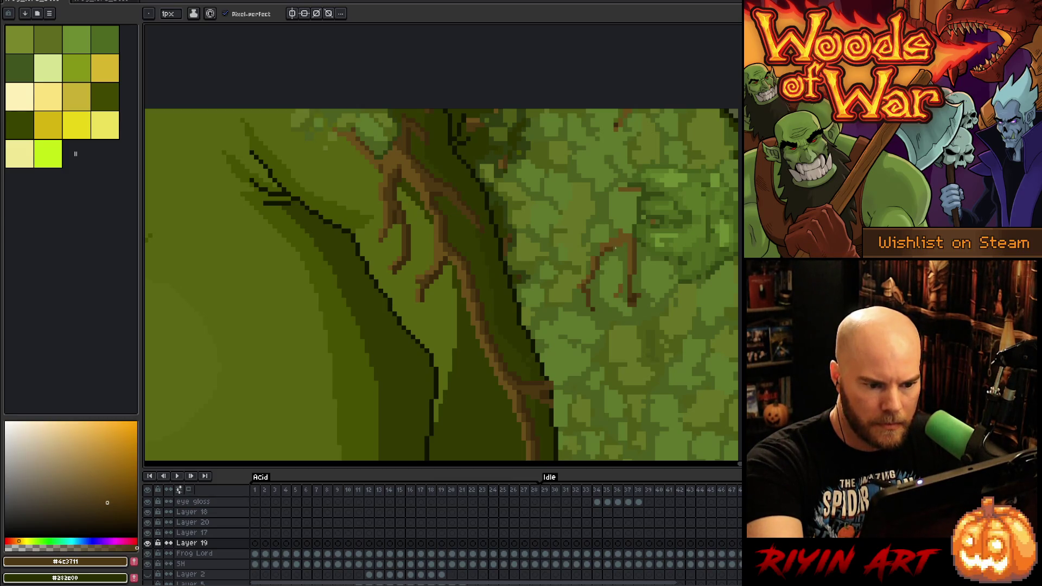
pyautogui.keyDown('alt'); pyautogui.click(613, 135); pyautogui.keyUp('alt')
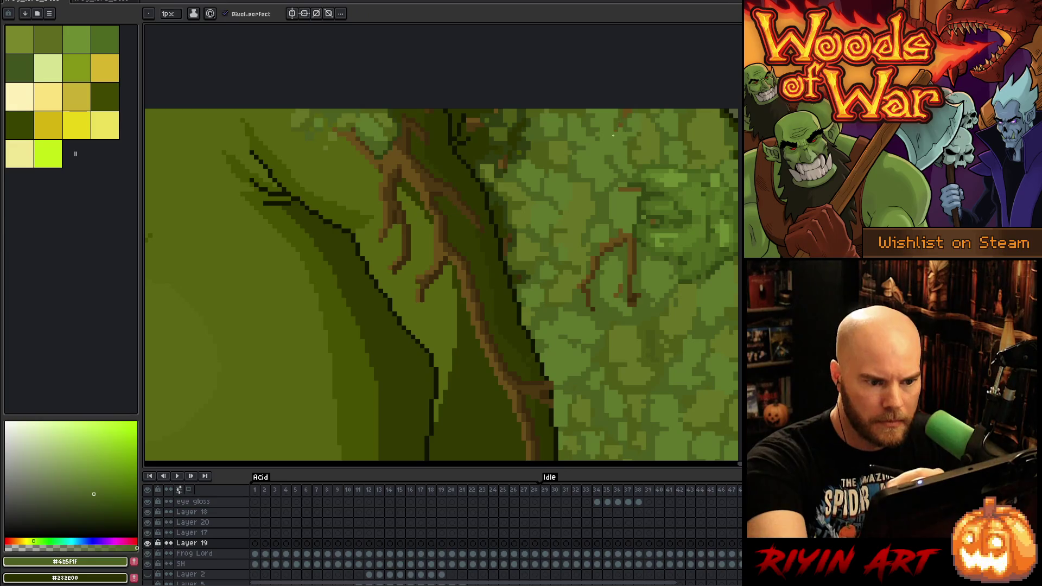
pyautogui.keyDown('alt'); pyautogui.click(618, 124); pyautogui.keyUp('alt')
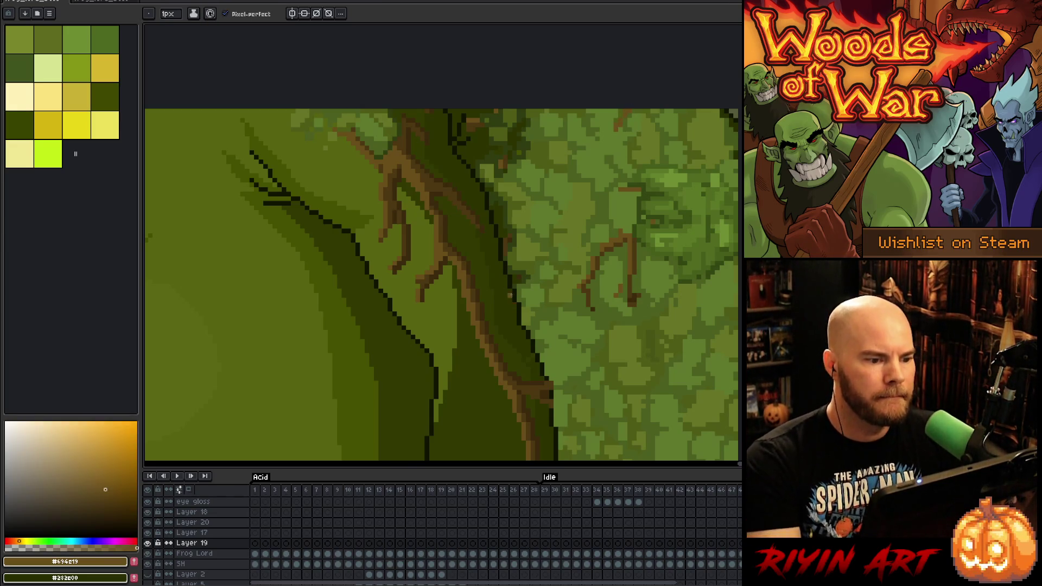
pyautogui.scroll(-2, 515, 305)
pyautogui.scroll(-1, 497, 324)
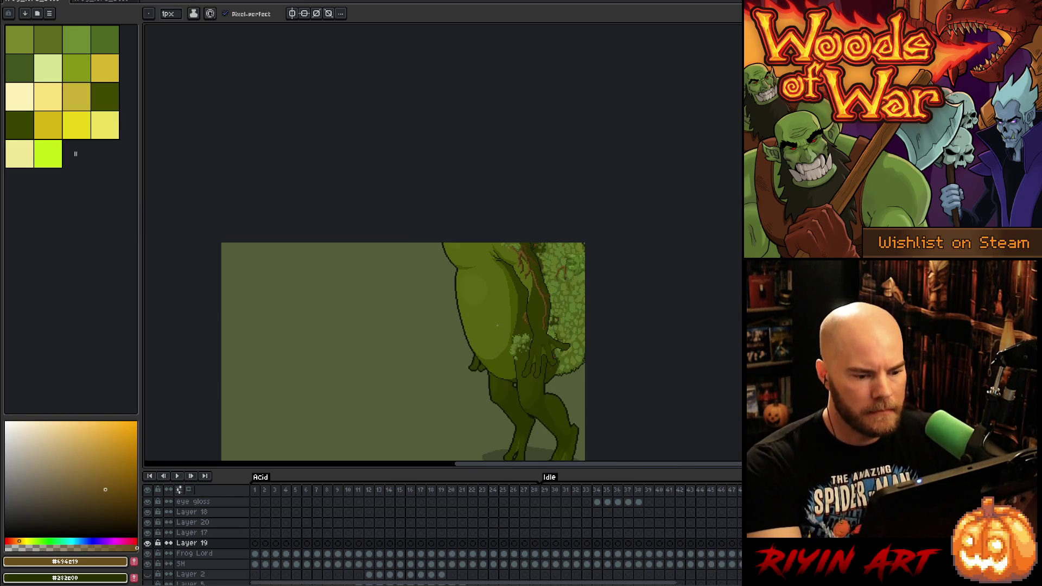
# Save the idle sprite and switch to the frog scene file
pyautogui.moveTo(454, 393); pyautogui.dragTo(429, 312)
pyautogui.hotkey('ctrl', 's')
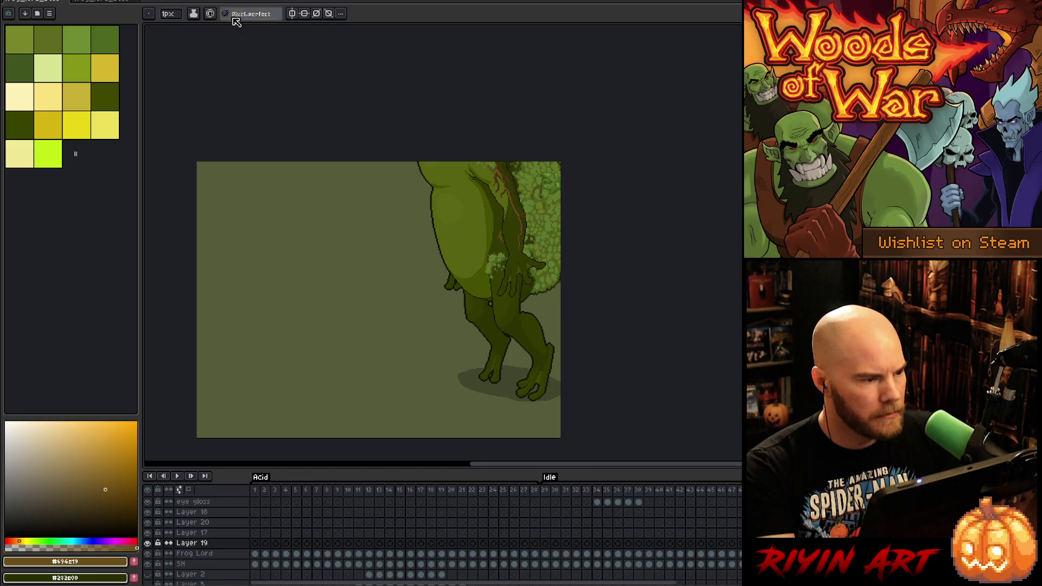
pyautogui.click(96, 2)
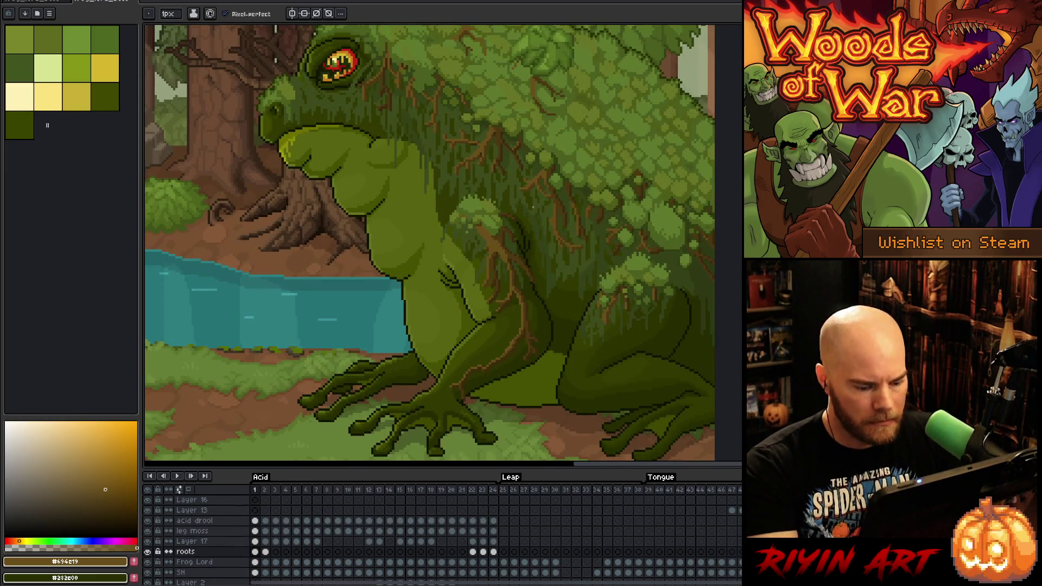
# Solo the Frog Lord layer, magic-wand its mossy back, and return to the idle sprite
pyautogui.press('ctrl')
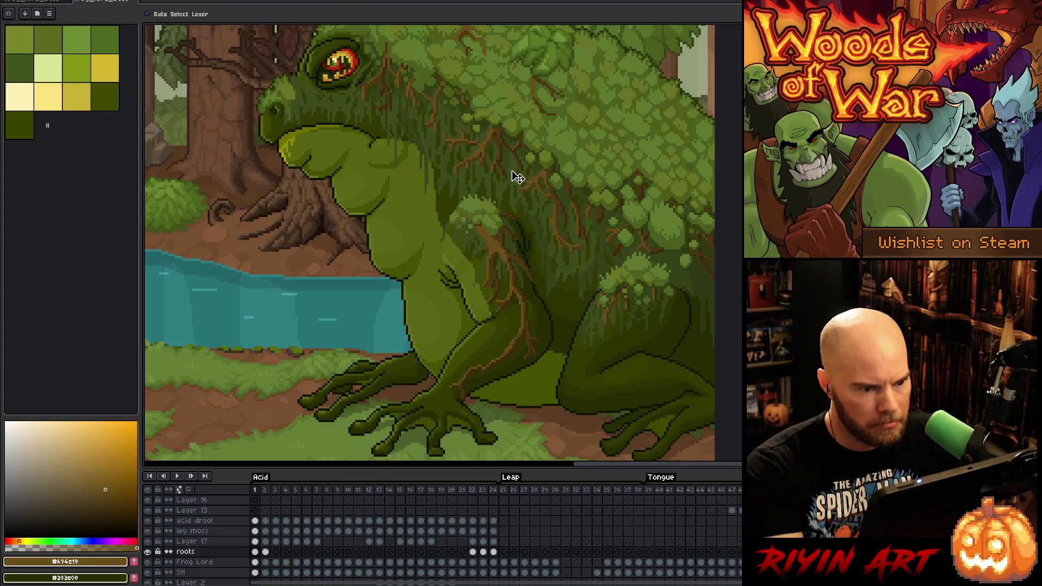
pyautogui.keyDown('ctrl'); pyautogui.click(511, 171); pyautogui.keyUp('ctrl')
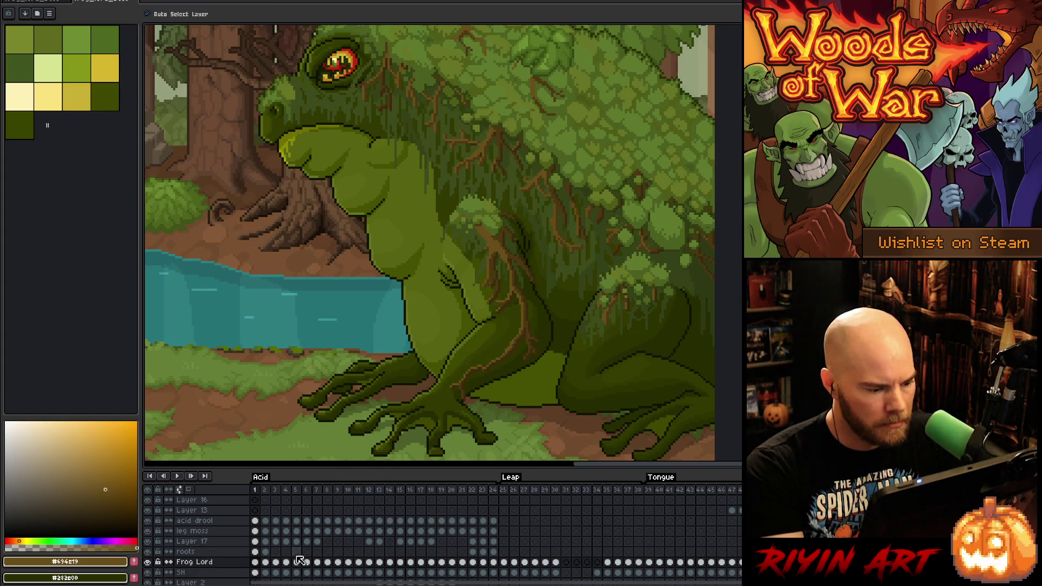
pyautogui.click(148, 562)
pyautogui.click(152, 566)
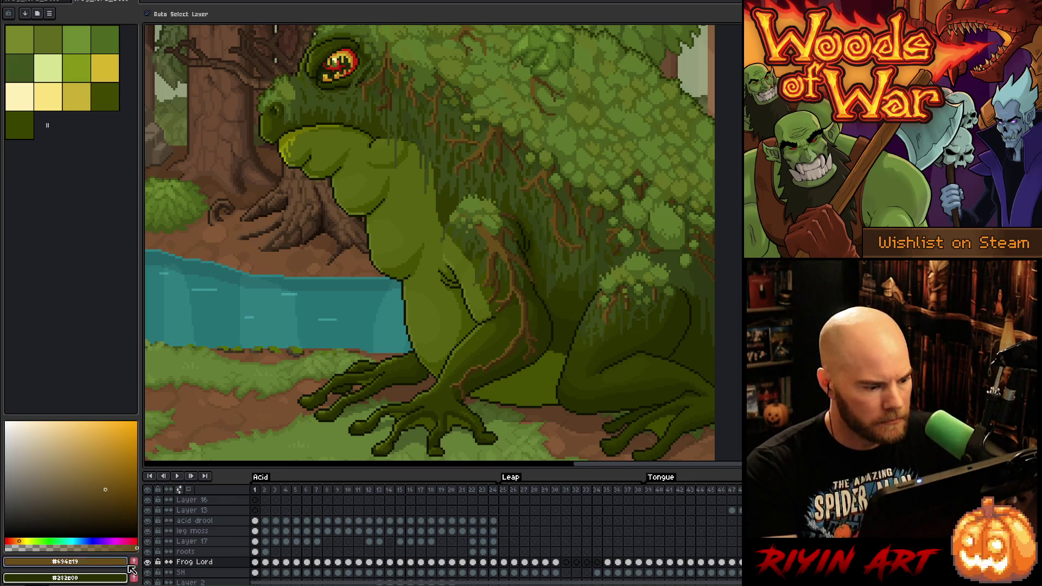
pyautogui.keyDown('alt'); pyautogui.click(147, 563); pyautogui.keyUp('alt')
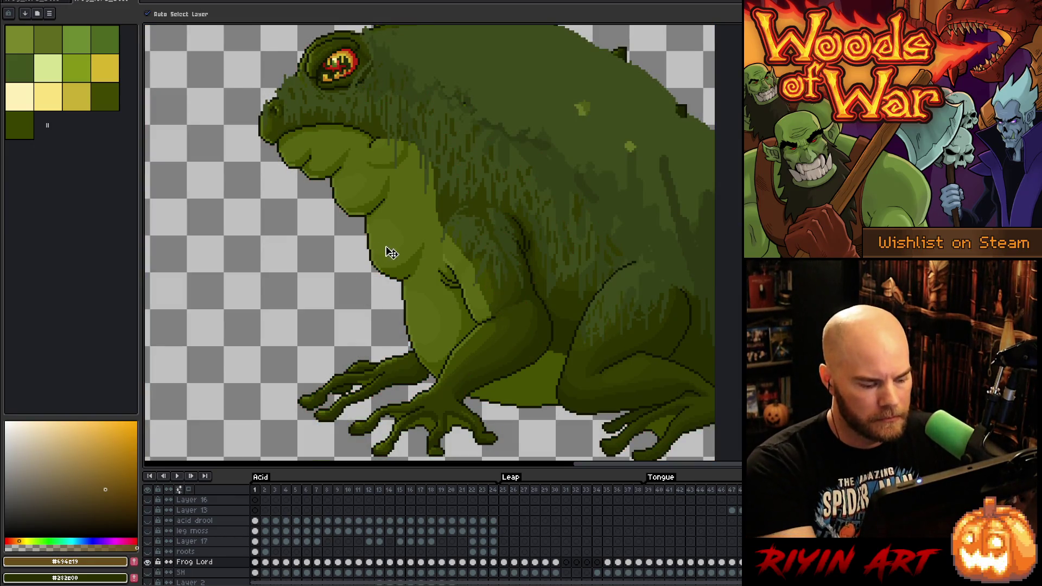
pyautogui.click(537, 127)
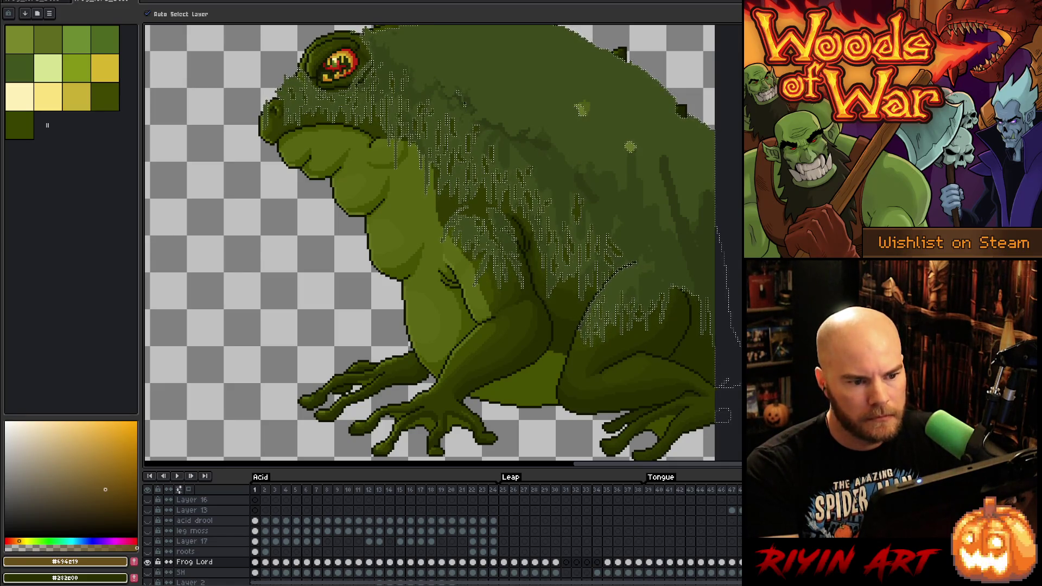
pyautogui.click(68, 3)
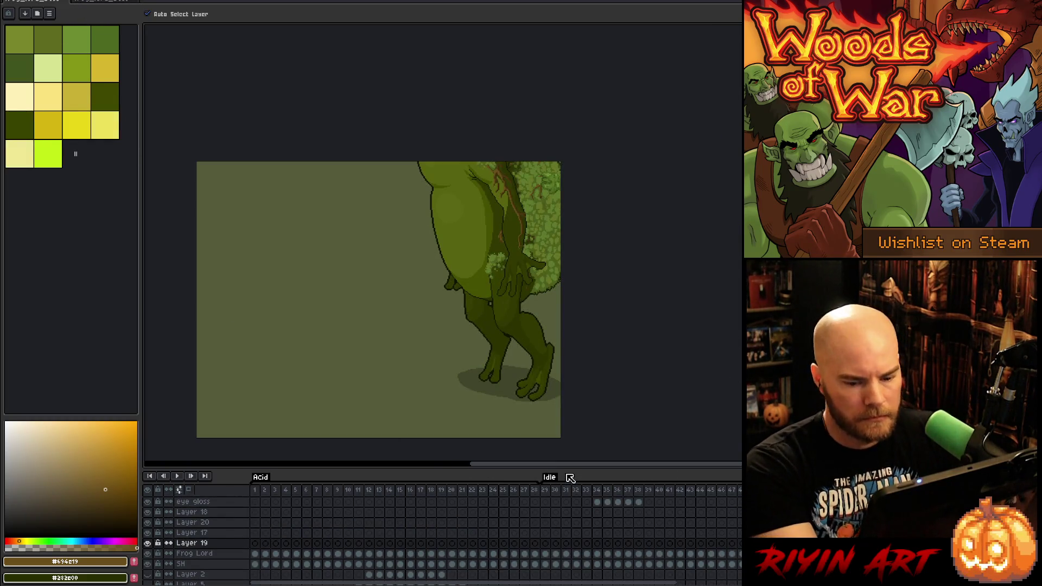
# Add a new layer above Frog Lord and paste the dark foliage to the frog's left
pyautogui.click(206, 554)
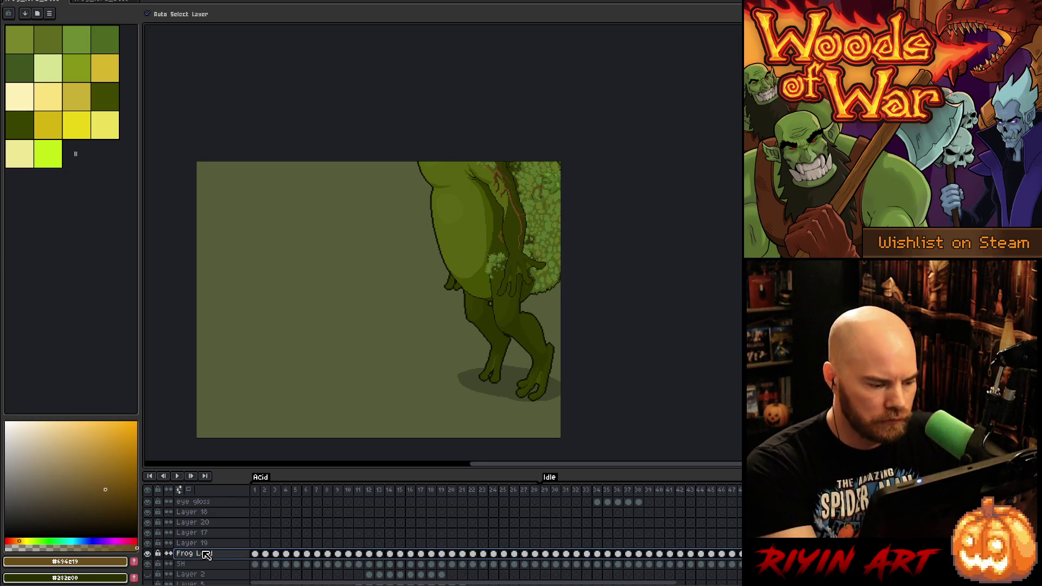
pyautogui.hotkey('shift', 'n')
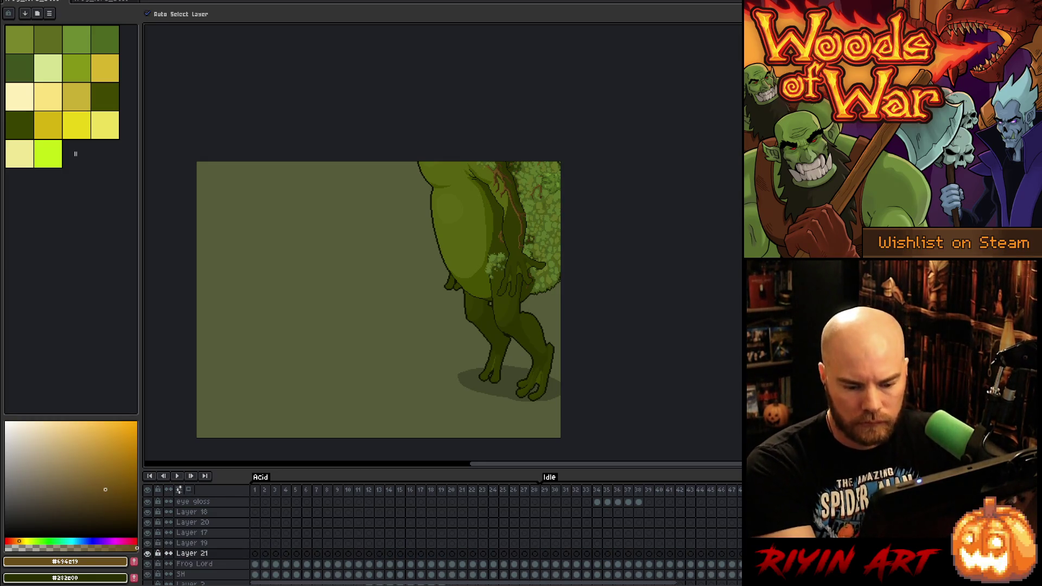
pyautogui.hotkey('ctrl', 'v')
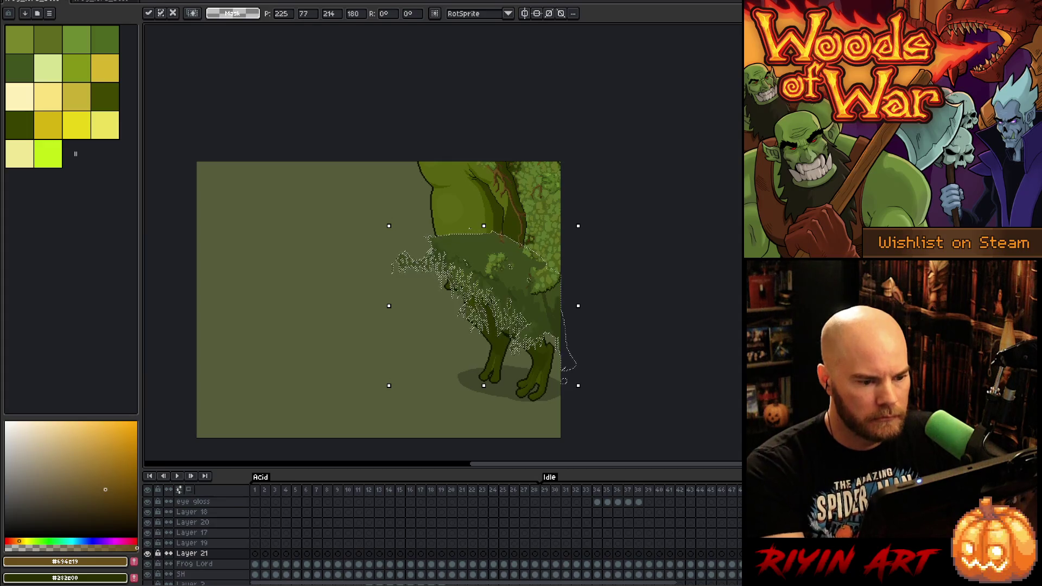
pyautogui.moveTo(478, 263); pyautogui.dragTo(311, 248)
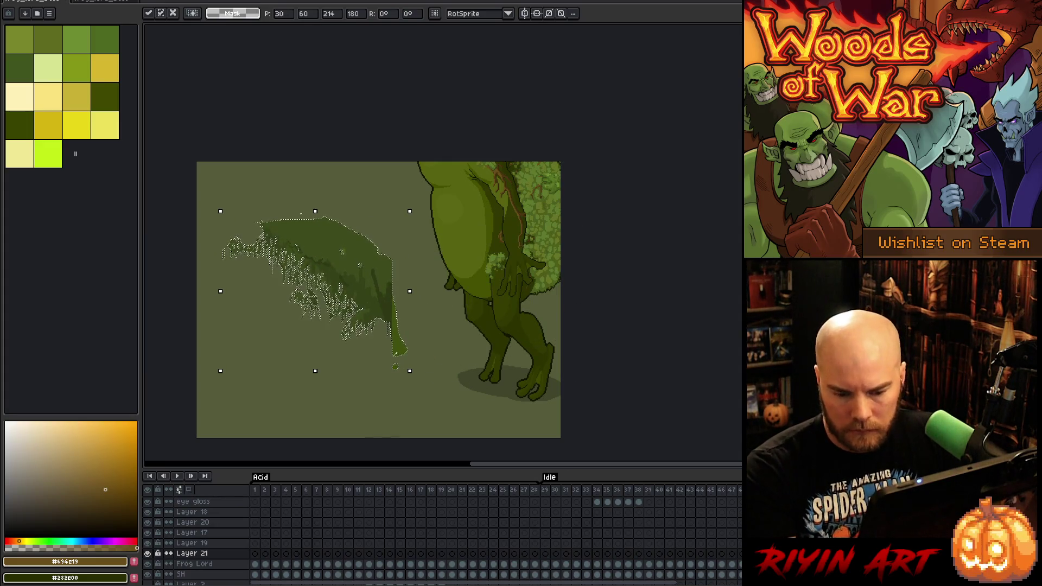
pyautogui.press('.')
pyautogui.hotkey('ctrl', 'v')
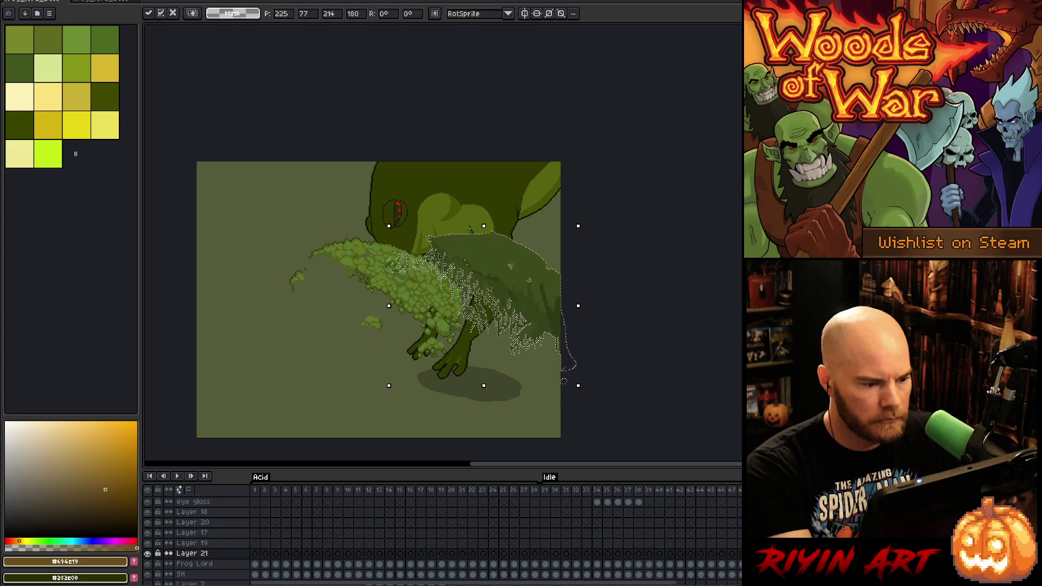
pyautogui.moveTo(492, 259)
pyautogui.mouseDown()
pyautogui.moveTo(335, 298)
pyautogui.moveTo(315, 277)
pyautogui.moveTo(325, 281)
pyautogui.mouseUp()
pyautogui.press('.')
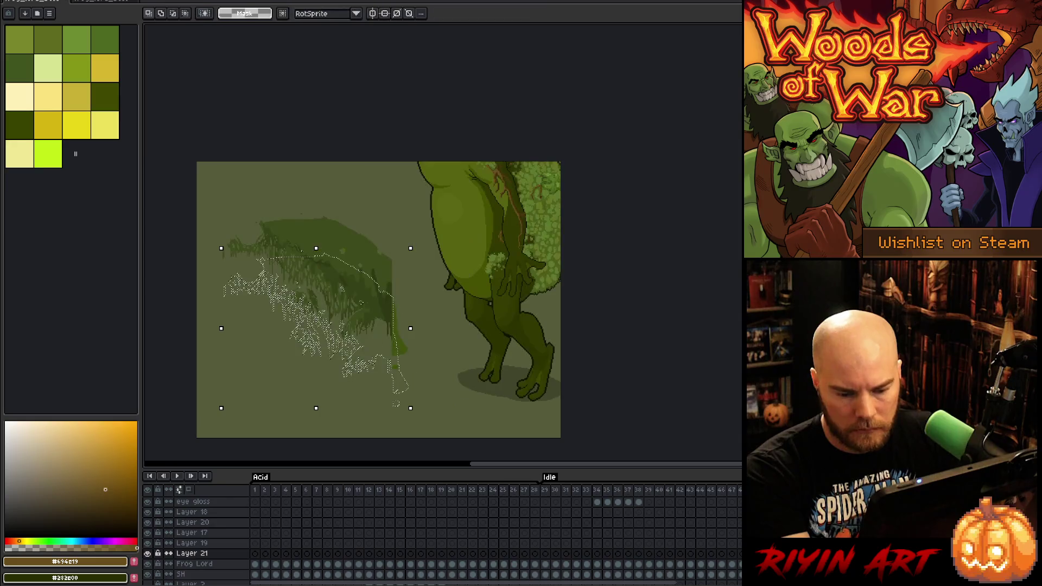
pyautogui.hotkey('ctrl', 'd')
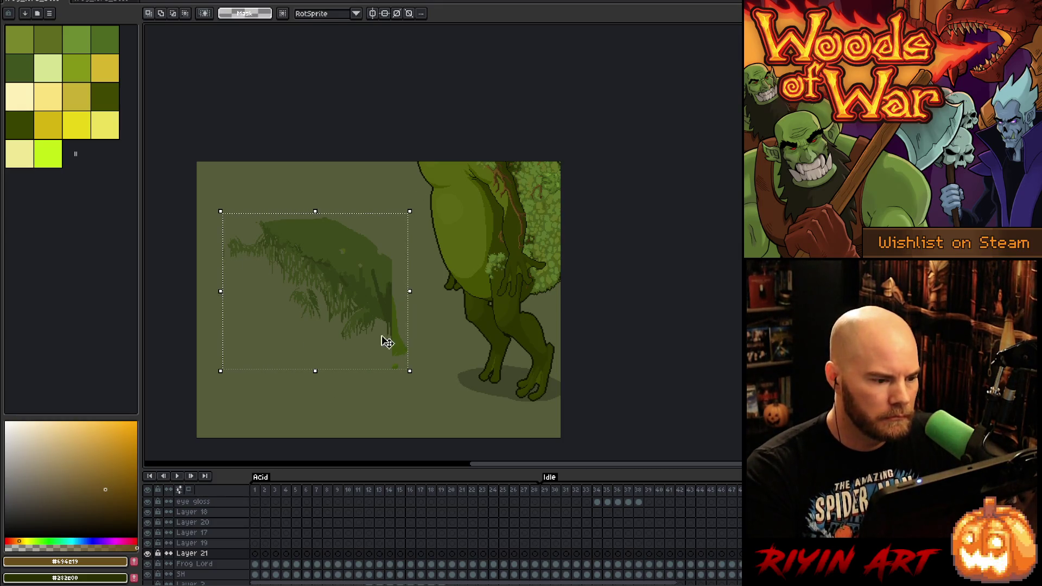
# Lasso and copy small foliage clumps, placing two grass tufts at the lower left
pyautogui.press('b')
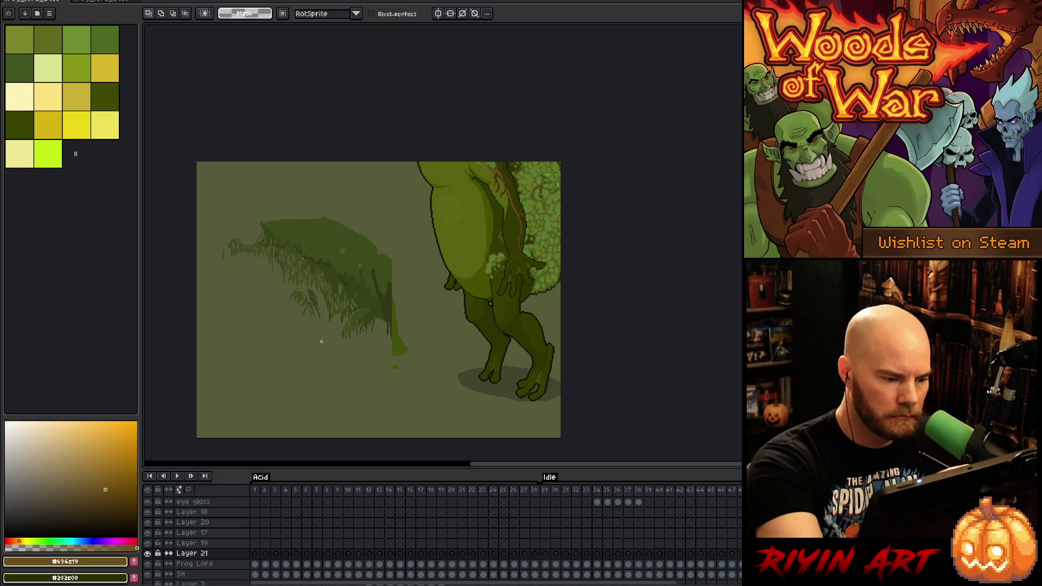
pyautogui.moveTo(284, 304); pyautogui.dragTo(304, 363)
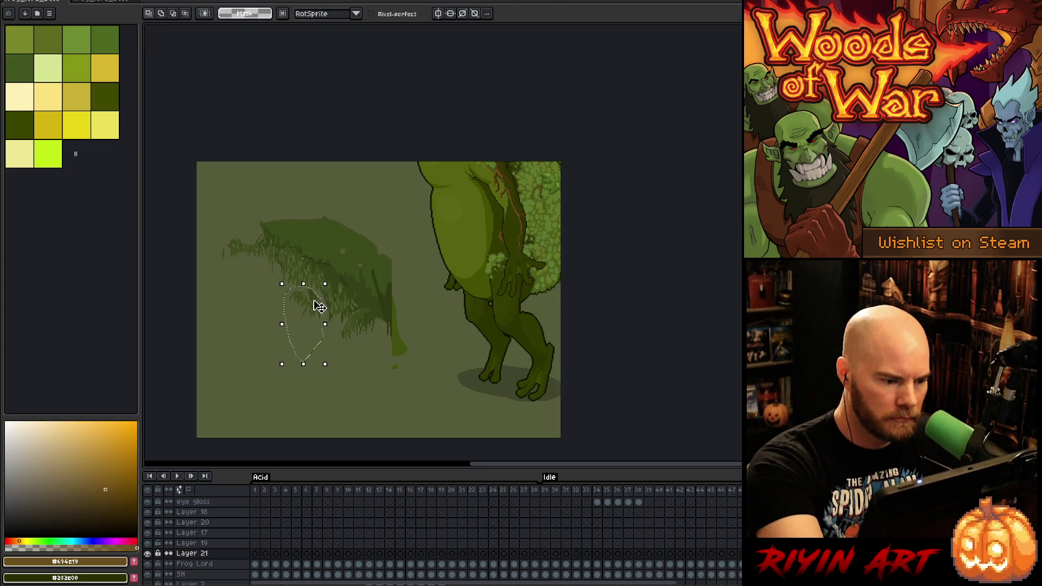
pyautogui.hotkey('ctrl', 'c')
pyautogui.hotkey('ctrl', 'v')
pyautogui.click(371, 345)
pyautogui.moveTo(373, 351)
pyautogui.mouseDown()
pyautogui.moveTo(381, 317)
pyautogui.moveTo(327, 375)
pyautogui.mouseUp()
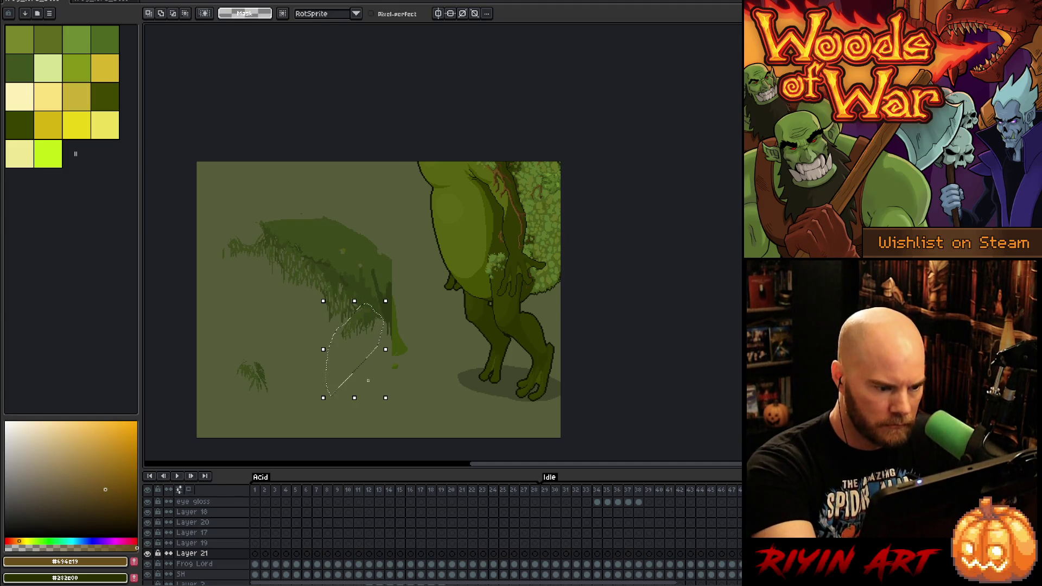
pyautogui.moveTo(367, 305); pyautogui.dragTo(340, 371)
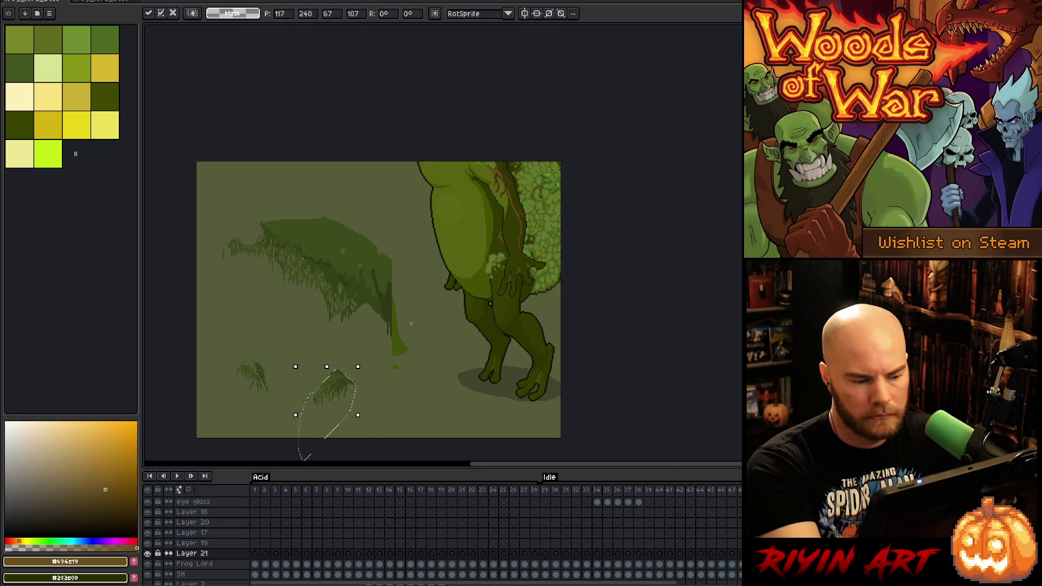
pyautogui.moveTo(434, 321); pyautogui.dragTo(424, 375)
pyautogui.moveTo(383, 333); pyautogui.dragTo(430, 343)
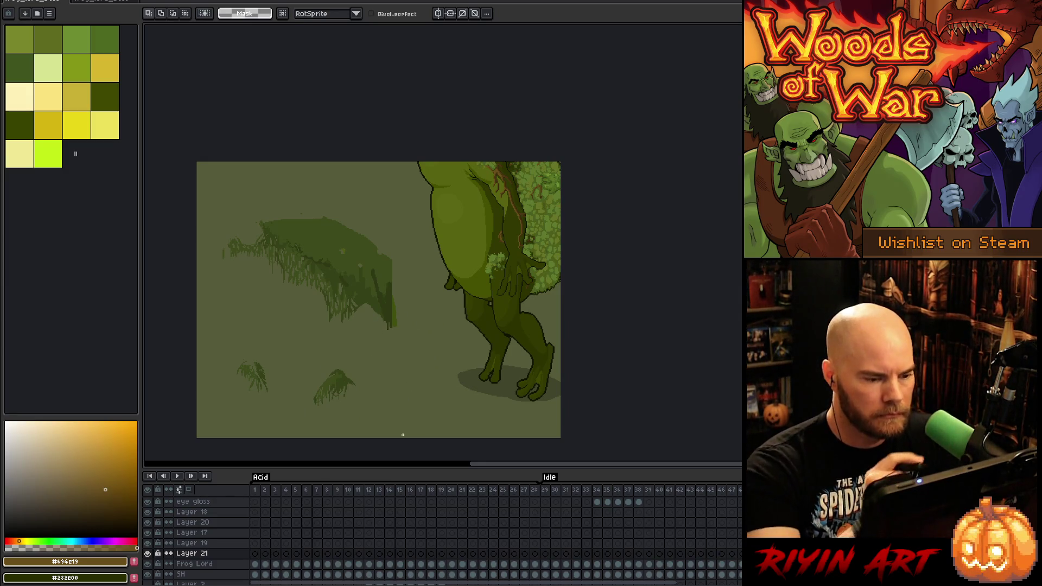
pyautogui.hotkey('ctrl', 'd')
# Fill the bush shape with dark green and olive green using the paint bucket
pyautogui.press('b')
pyautogui.keyDown('alt'); pyautogui.click(387, 318); pyautogui.keyUp('alt')
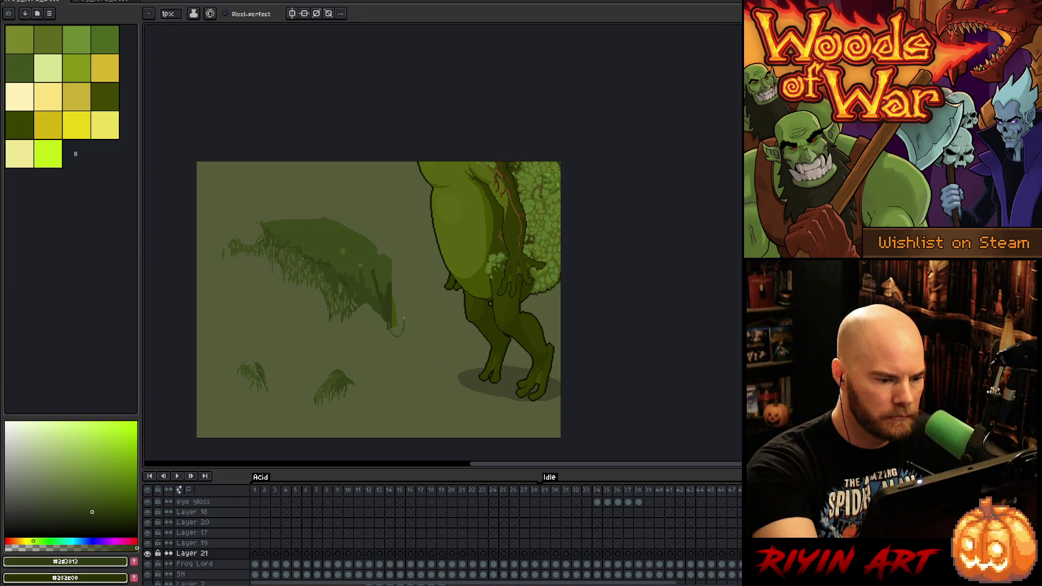
pyautogui.press('g')
pyautogui.click(398, 316)
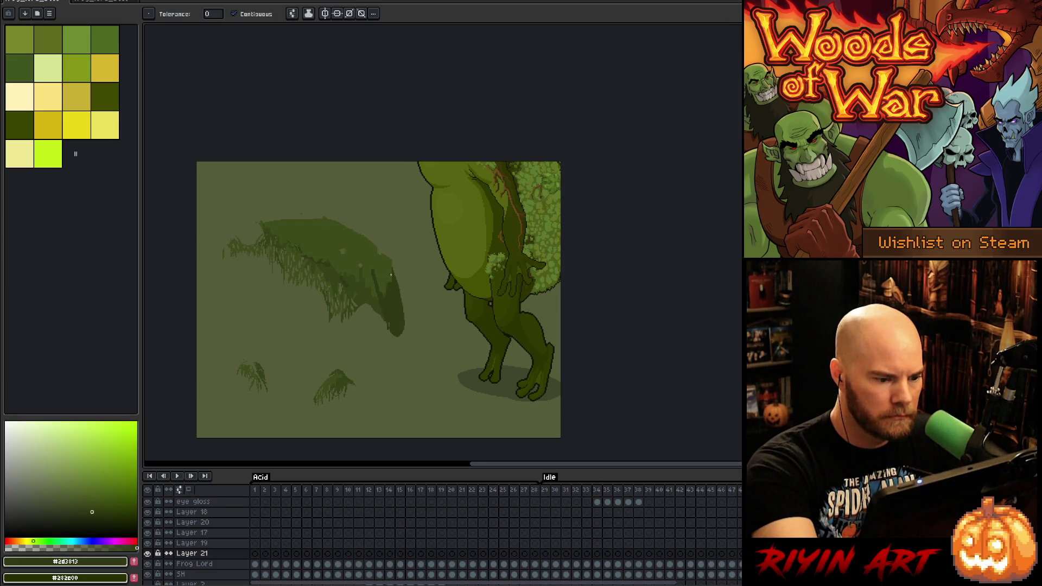
pyautogui.press('b')
pyautogui.press('e')
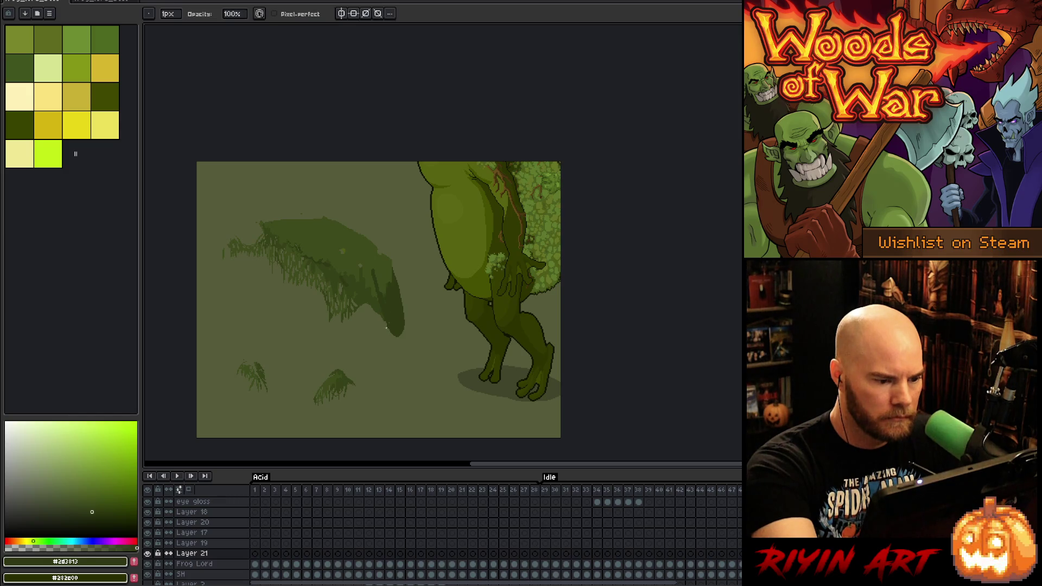
pyautogui.press('b')
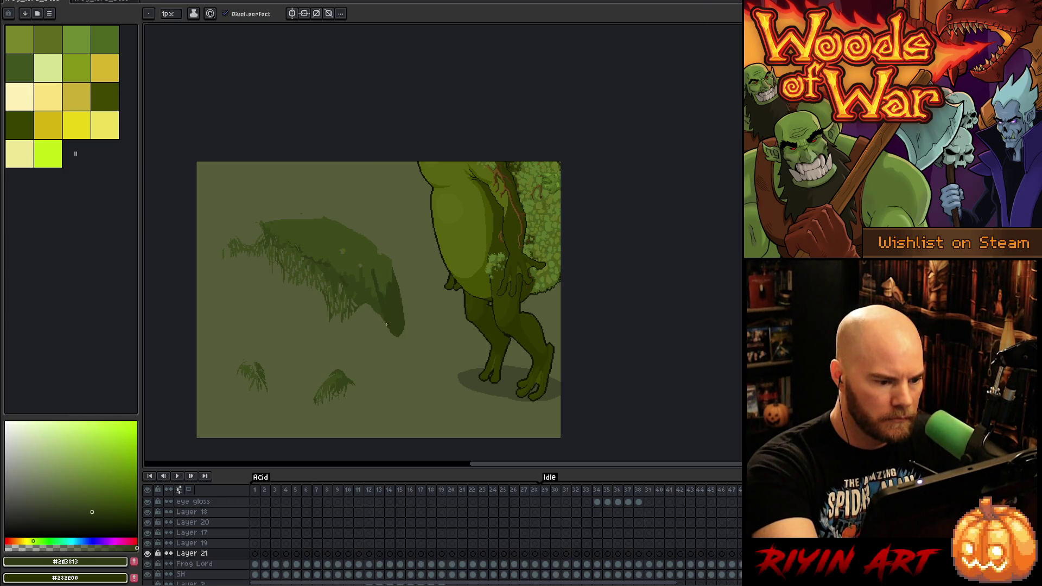
pyautogui.press('g')
pyautogui.keyDown('alt'); pyautogui.click(360, 266); pyautogui.keyUp('alt')
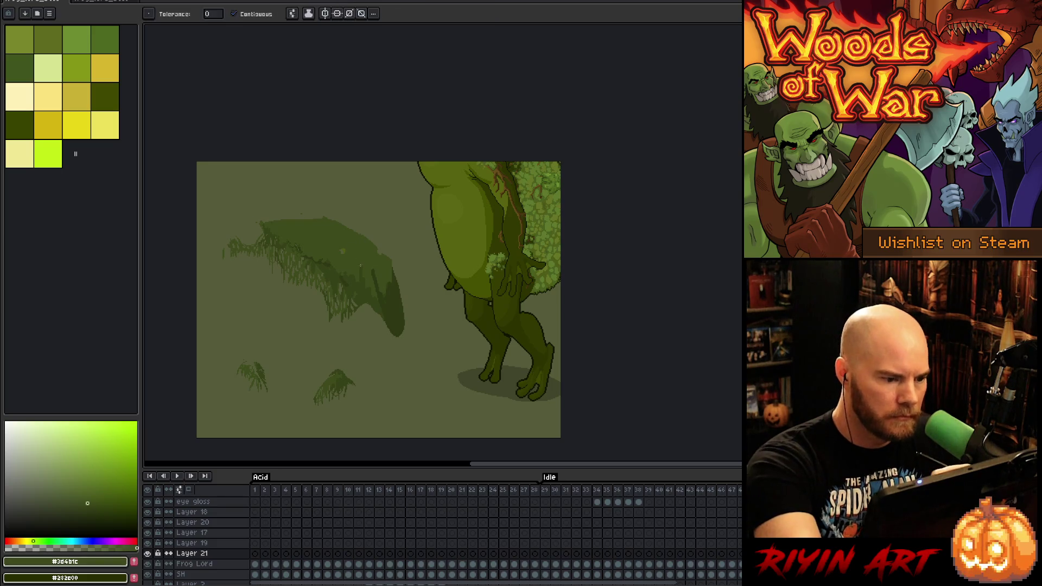
pyautogui.press('b')
# Lasso the bush, rotate it about -52°, and move it onto the frog's back
pyautogui.press('q')
pyautogui.moveTo(424, 337)
pyautogui.mouseDown()
pyautogui.moveTo(384, 349)
pyautogui.moveTo(210, 220)
pyautogui.moveTo(427, 338)
pyautogui.mouseUp()
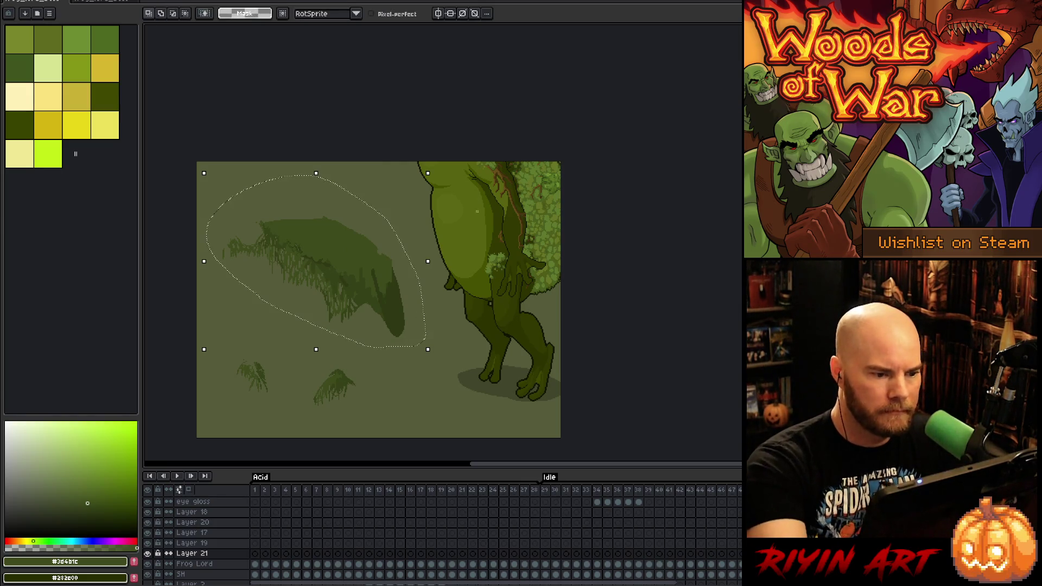
pyautogui.hotkey('ctrl', 'd')
pyautogui.hotkey('ctrl', 'shift', 'd')
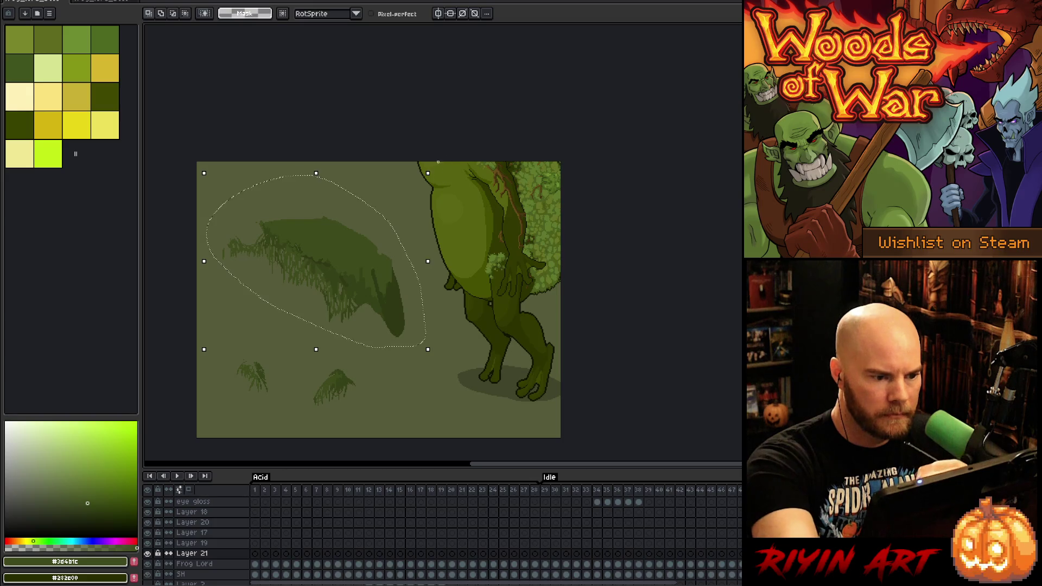
pyautogui.moveTo(438, 173)
pyautogui.mouseDown()
pyautogui.moveTo(480, 311)
pyautogui.moveTo(351, 302)
pyautogui.mouseUp()
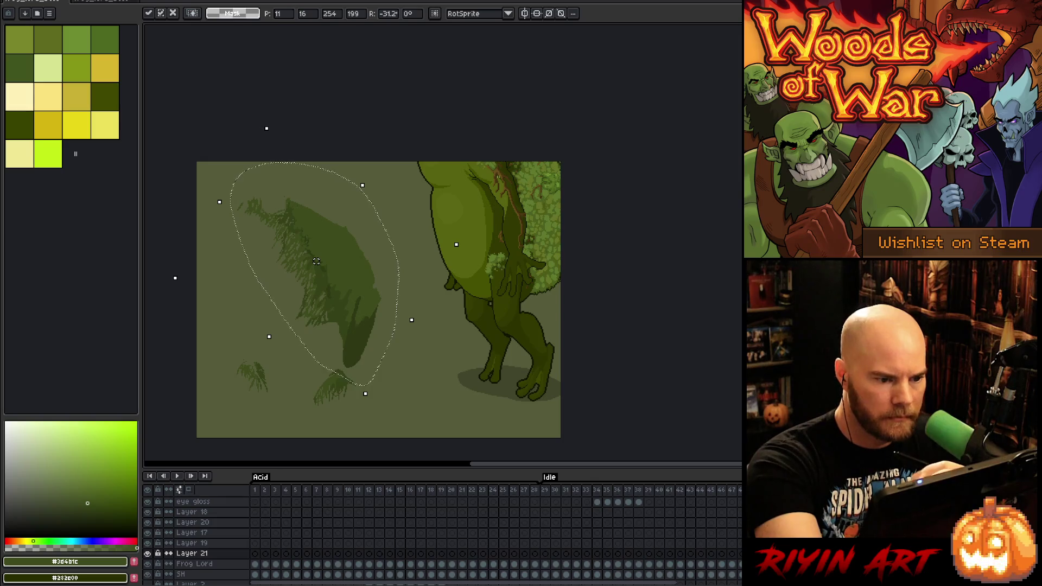
pyautogui.moveTo(467, 243); pyautogui.dragTo(463, 290)
pyautogui.moveTo(339, 306)
pyautogui.mouseDown()
pyautogui.moveTo(554, 242)
pyautogui.moveTo(543, 237)
pyautogui.moveTo(552, 241)
pyautogui.moveTo(555, 227)
pyautogui.moveTo(545, 237)
pyautogui.mouseUp()
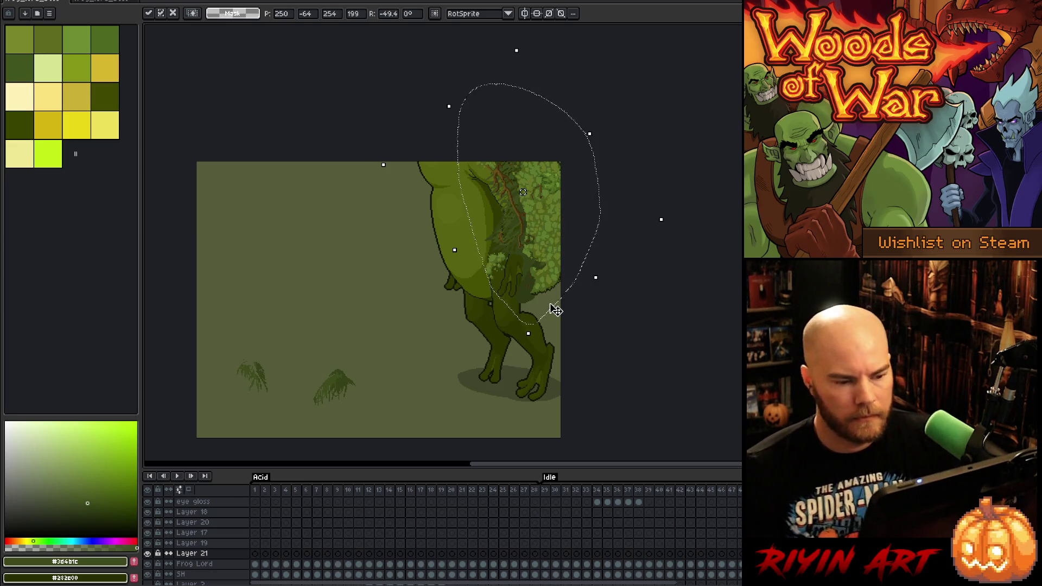
pyautogui.hotkey('ctrl', 'd')
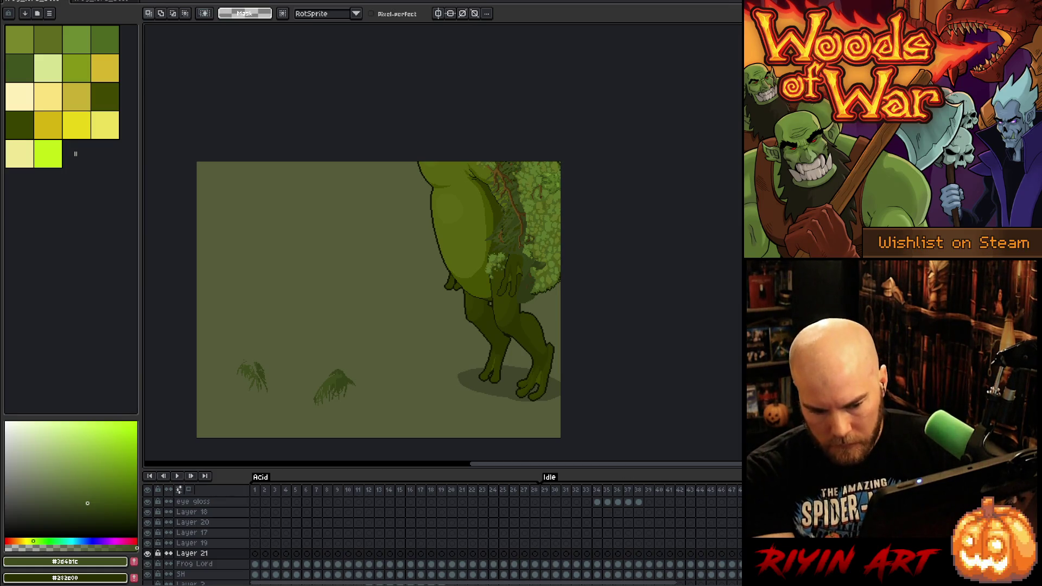
# Reselect the moss on the back and paint a darker green band along the branch edge
pyautogui.hotkey('ctrl', 'shift', 'd')
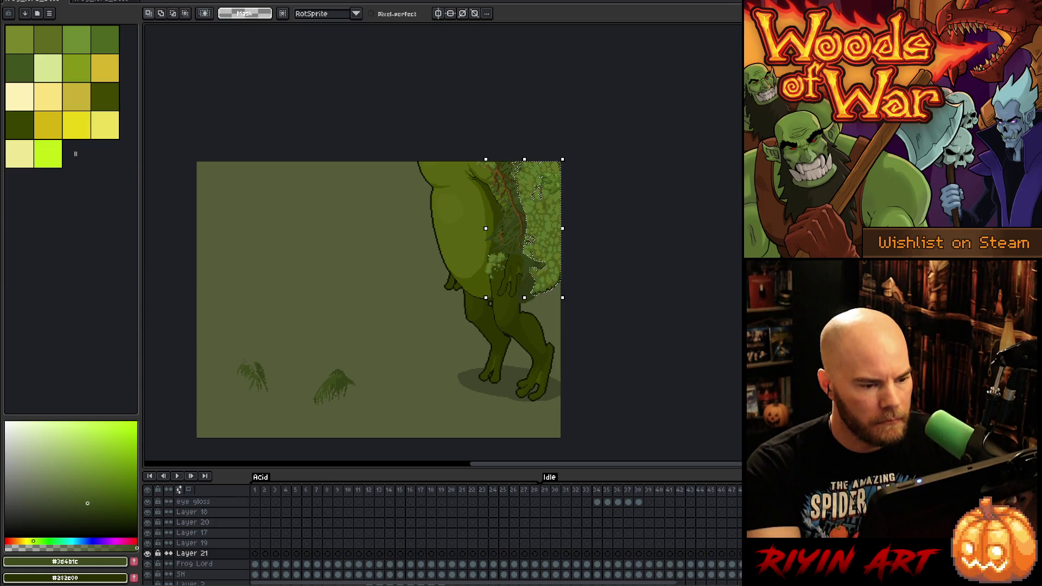
pyautogui.scroll(1, 465, 200)
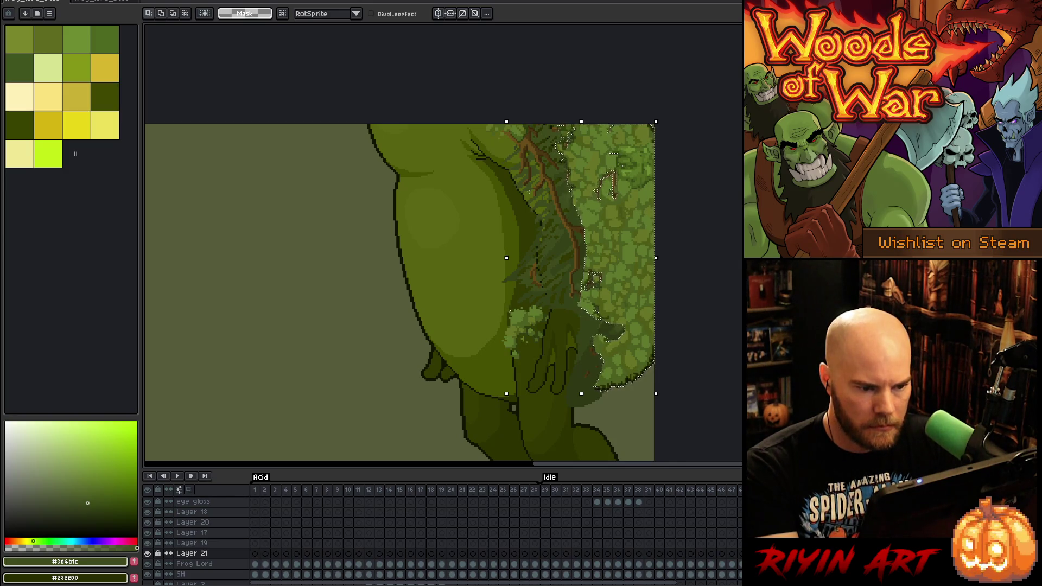
pyautogui.keyDown('shift'); pyautogui.click(532, 198); pyautogui.keyUp('shift')
pyautogui.press('b')
pyautogui.click(170, 13)
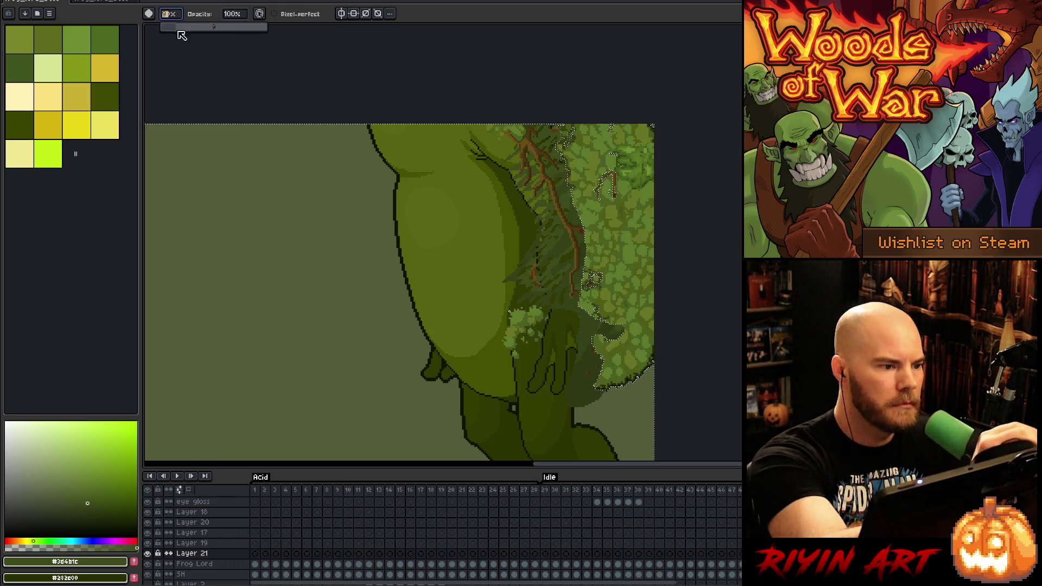
pyautogui.moveTo(567, 209); pyautogui.dragTo(543, 115)
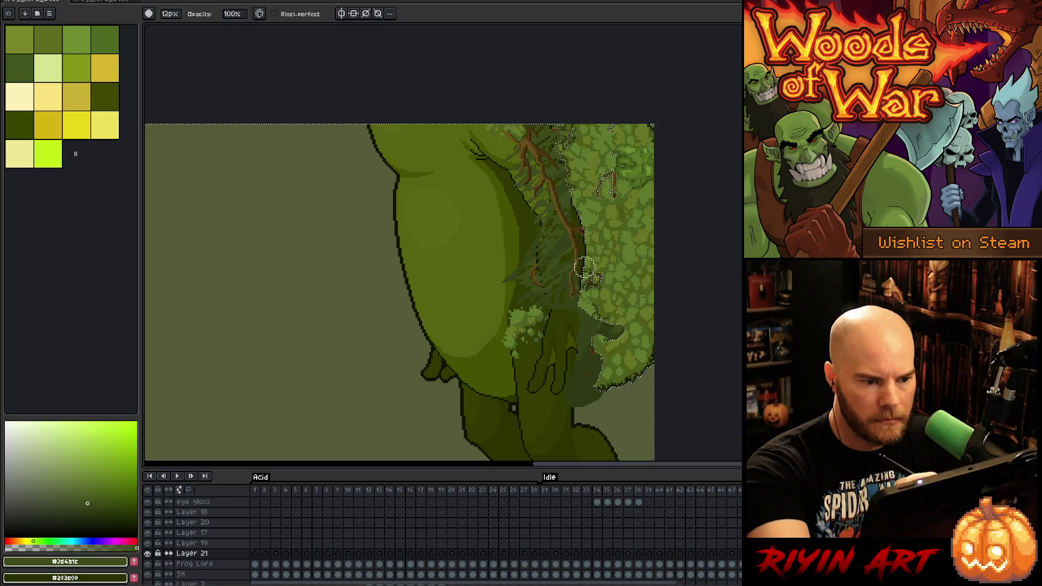
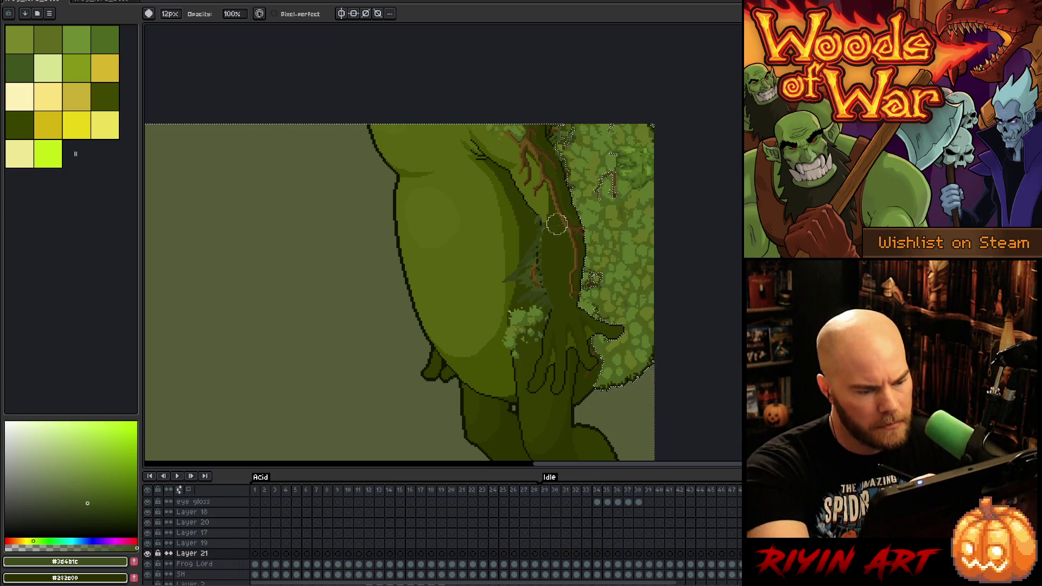
# Zoom in on the arm and draw a 1px dark outline along the trunk's left edge
pyautogui.scroll(3, 558, 250)
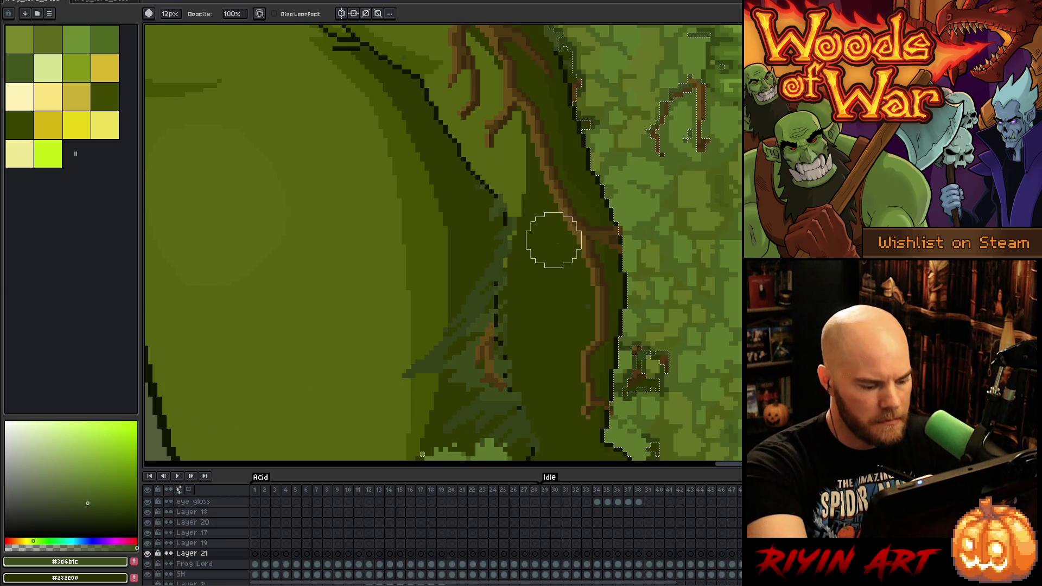
pyautogui.moveTo(574, 333); pyautogui.dragTo(586, 246)
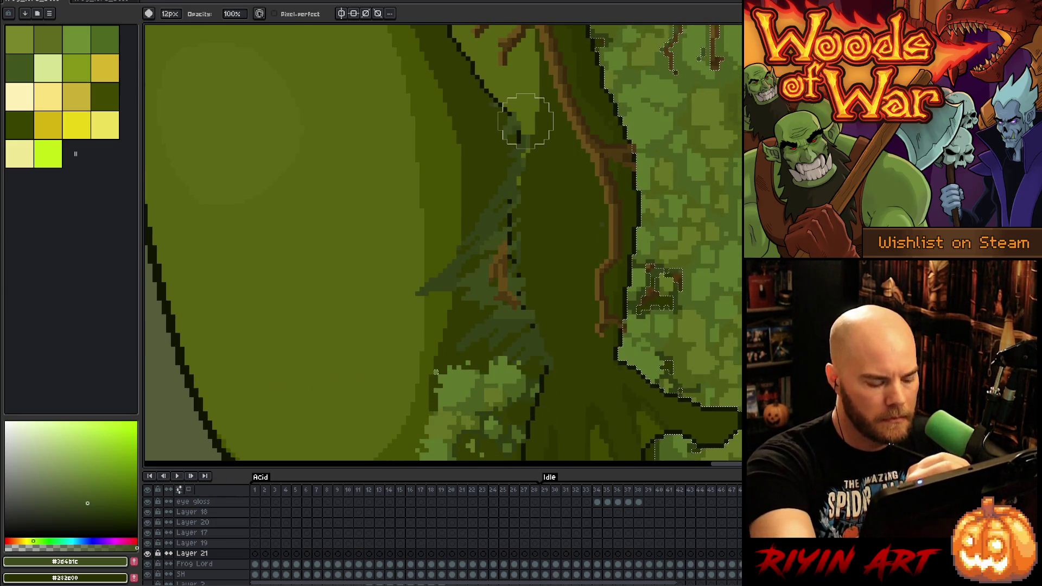
pyautogui.moveTo(169, 14); pyautogui.dragTo(157, 41)
pyautogui.click(565, 41)
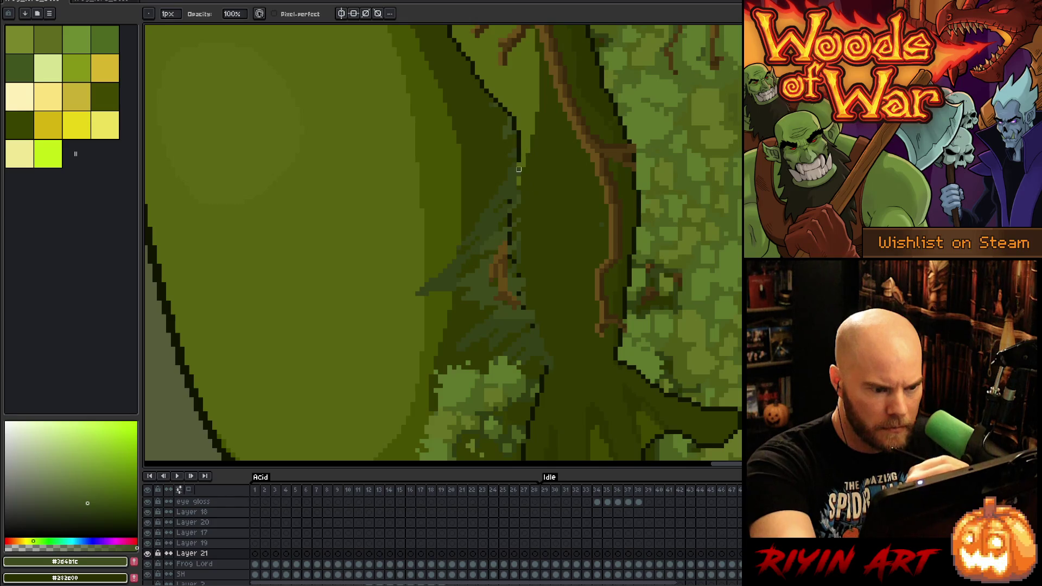
pyautogui.moveTo(519, 164); pyautogui.dragTo(523, 220)
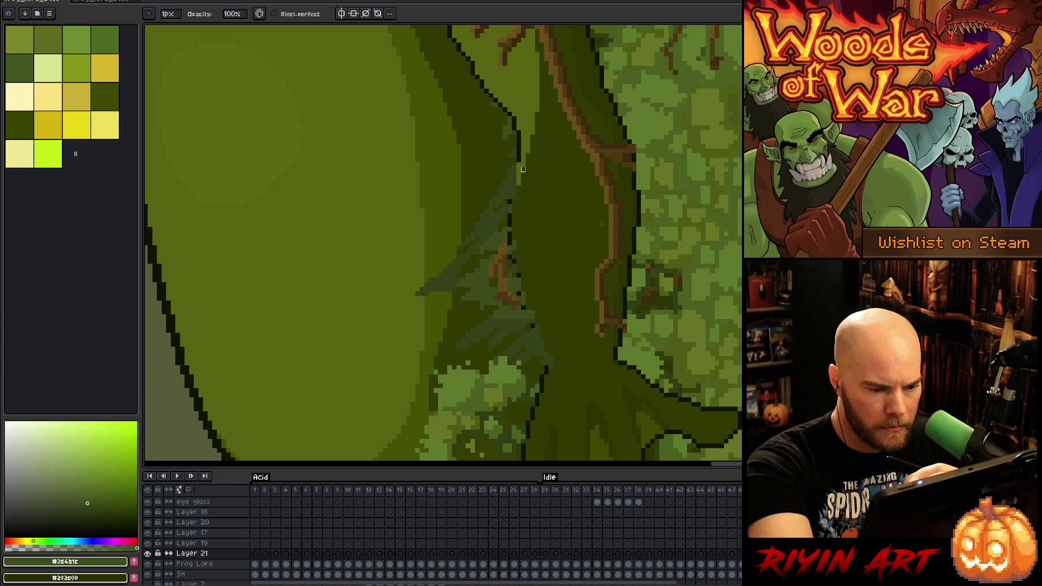
# Select the trunk region on Frog Lord, clear it, and reset the Layer 21 brush from 11px to 1px
pyautogui.hotkey('alt', 'Down')
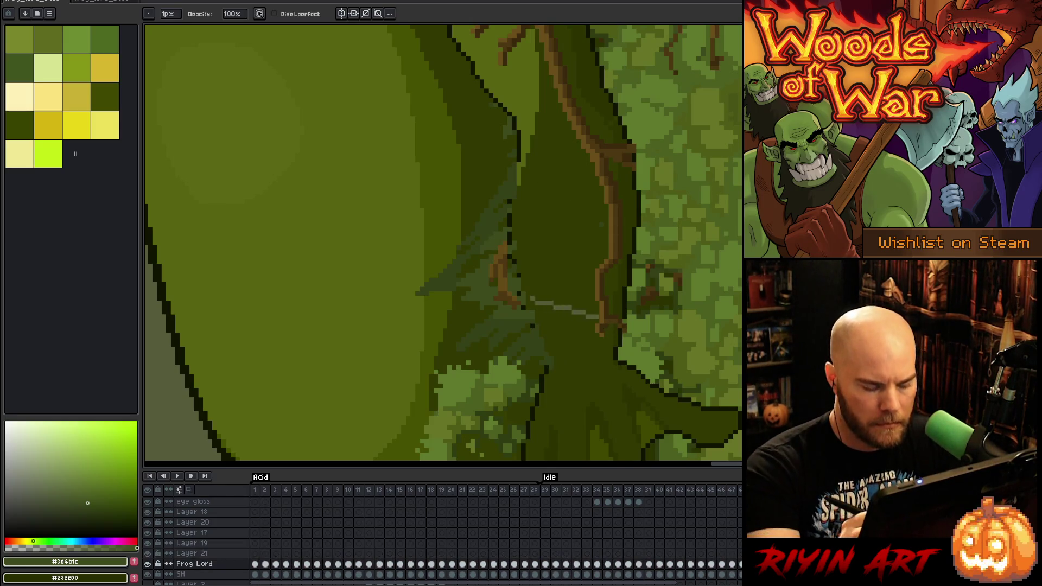
pyautogui.click(645, 129)
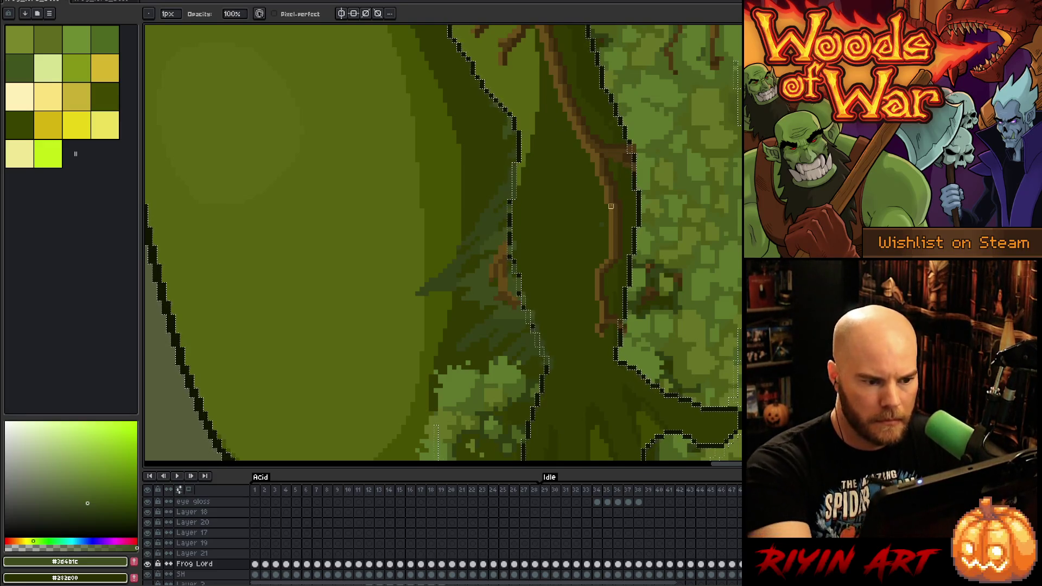
pyautogui.hotkey('alt', 'Up')
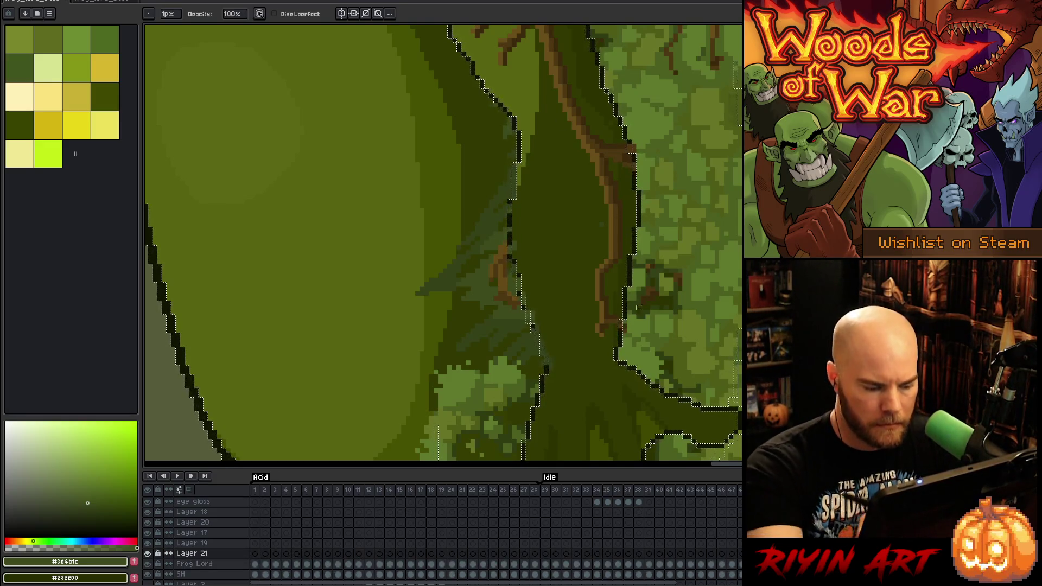
pyautogui.click(172, 14)
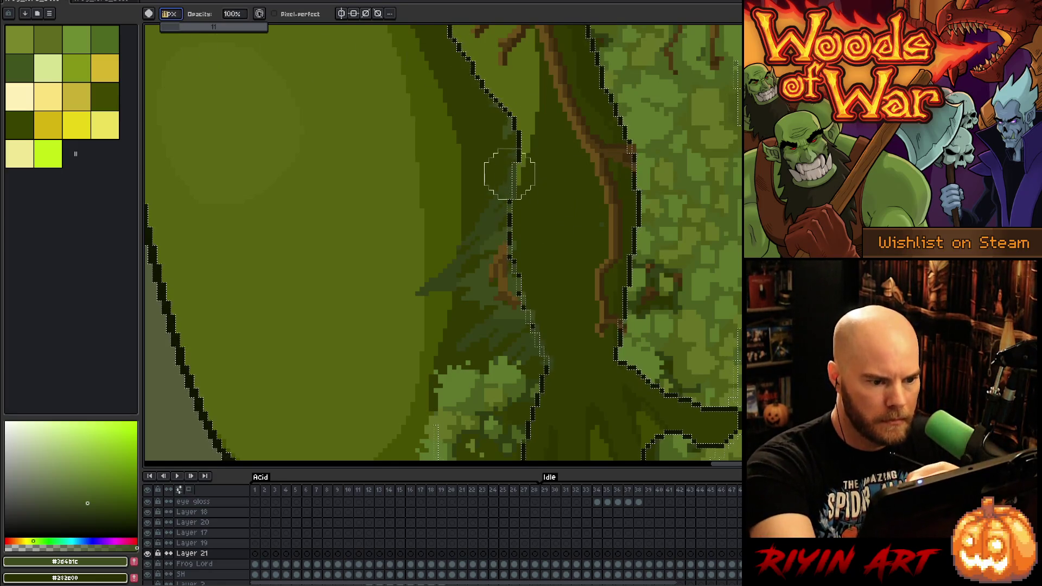
pyautogui.moveTo(557, 395)
pyautogui.mouseDown()
pyautogui.moveTo(558, 258)
pyautogui.moveTo(547, 209)
pyautogui.mouseUp()
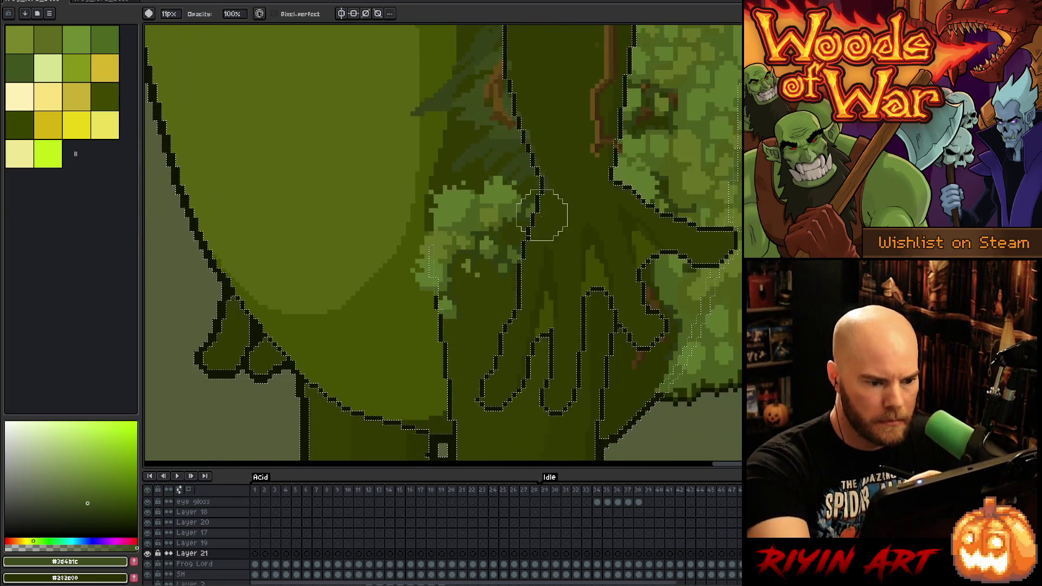
pyautogui.moveTo(530, 174); pyautogui.dragTo(535, 379)
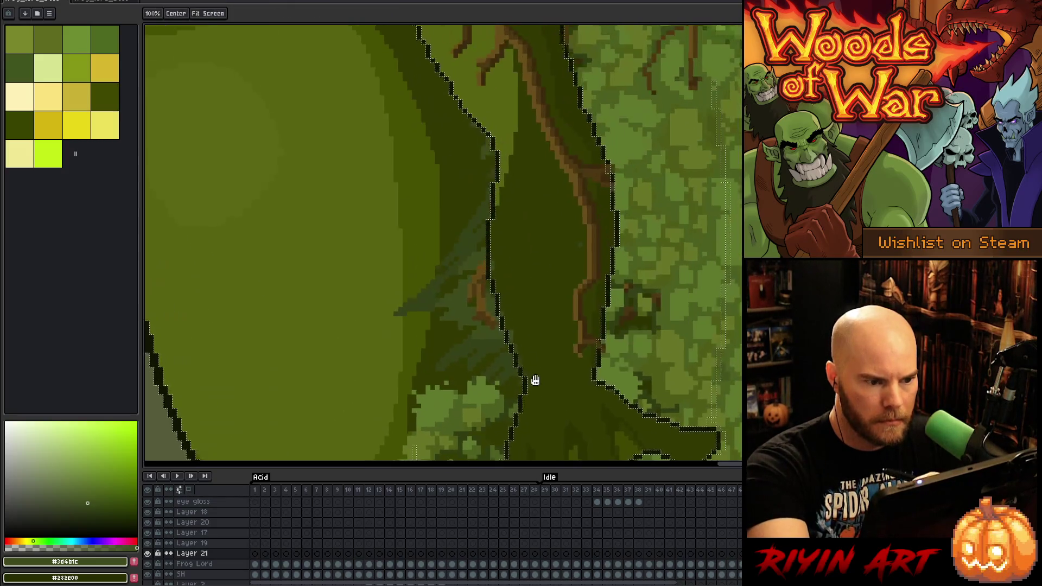
pyautogui.hotkey('ctrl', 'd')
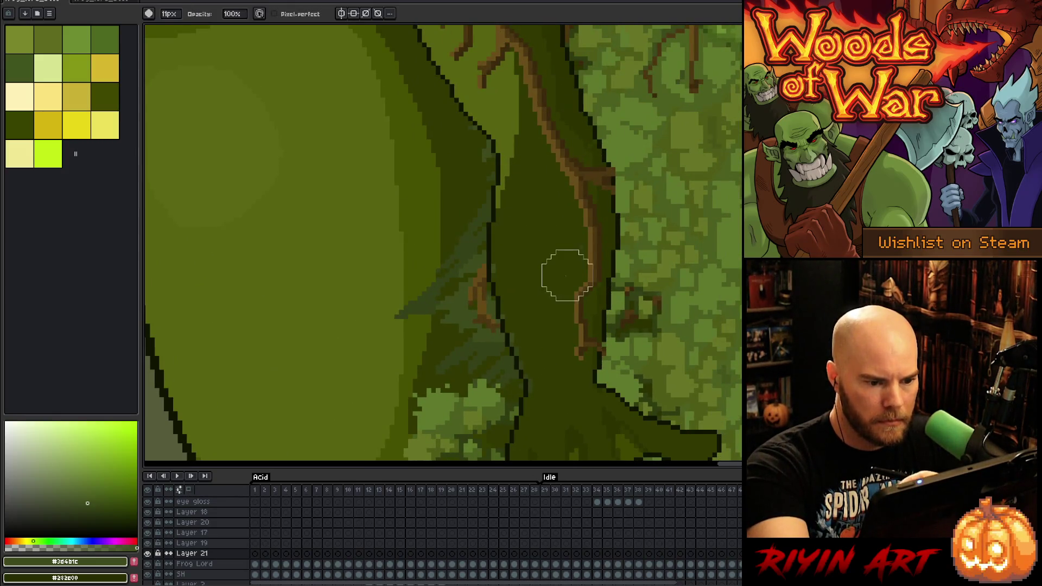
pyautogui.click(172, 15)
pyautogui.moveTo(177, 25); pyautogui.dragTo(161, 26)
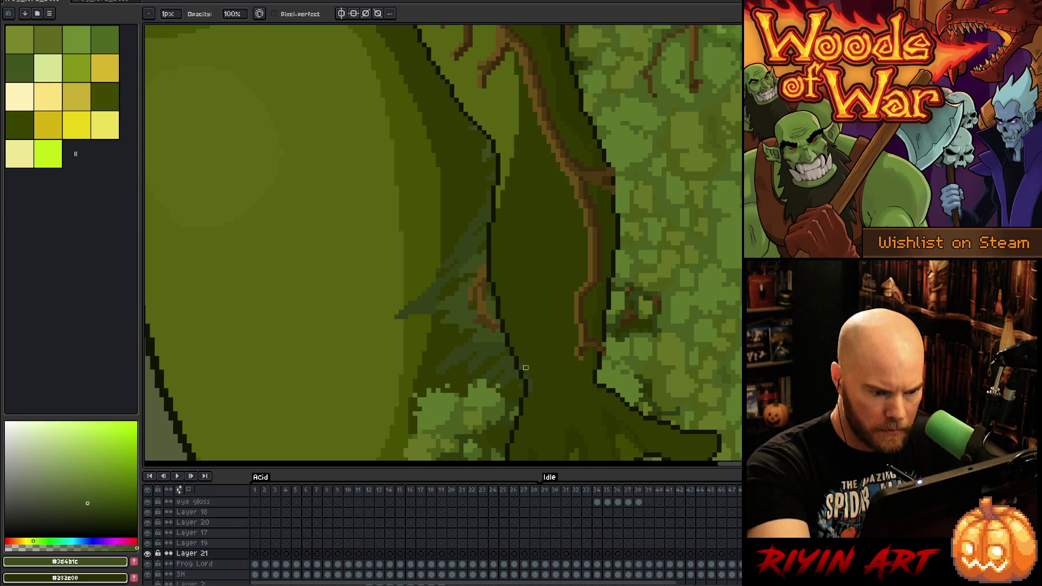
pyautogui.moveTo(507, 156)
pyautogui.mouseDown()
pyautogui.moveTo(533, 272)
pyautogui.moveTo(563, 342)
pyautogui.mouseUp()
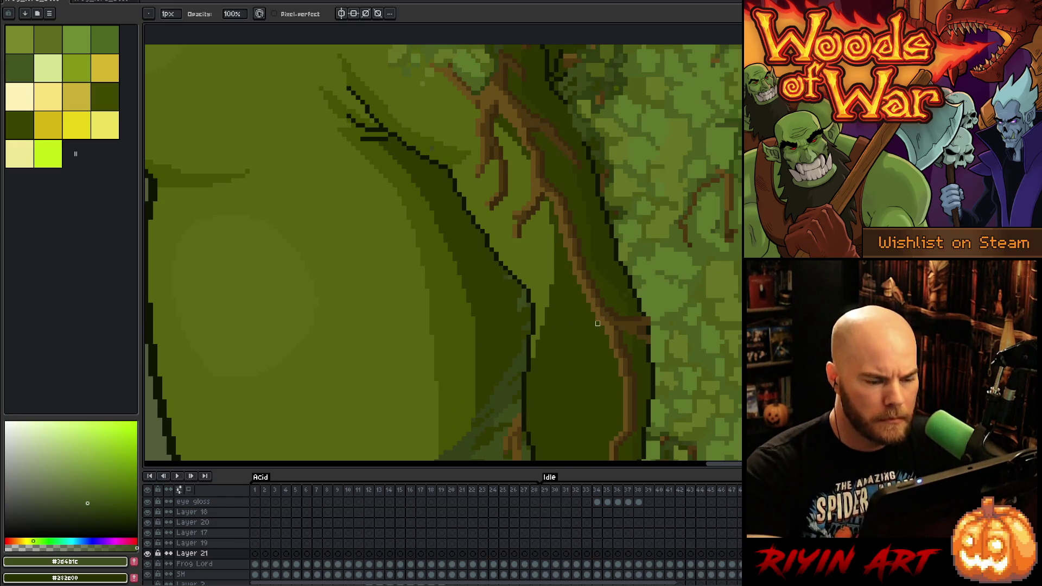
# Eyedrop olive #576310 and near-black #101300, end on #465100, then return to Layer 21
pyautogui.hotkey('alt', 'Down')
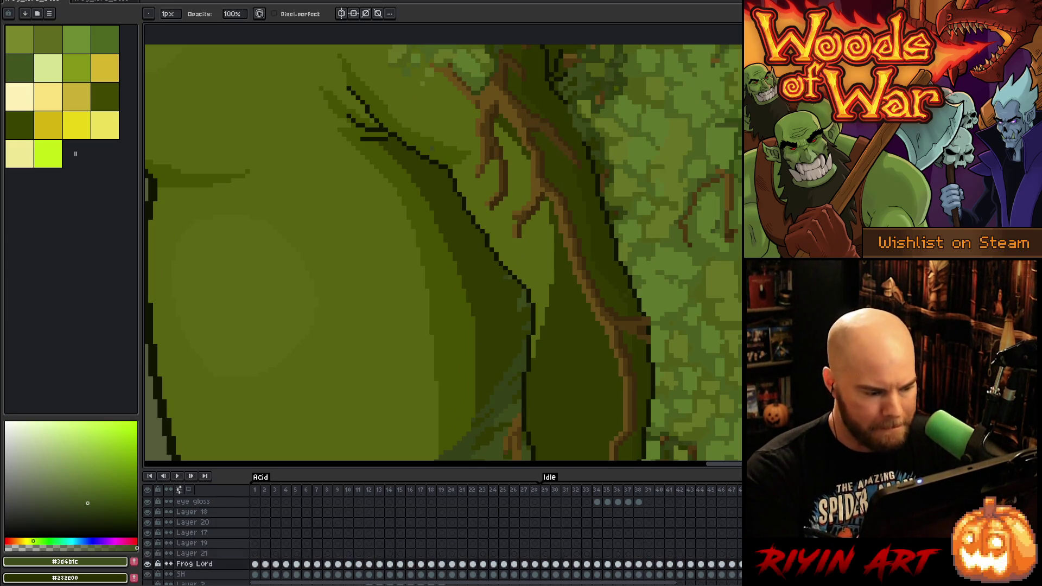
pyautogui.keyDown('alt'); pyautogui.click(459, 199); pyautogui.keyUp('alt')
pyautogui.keyDown('alt'); pyautogui.click(467, 191); pyautogui.keyUp('alt')
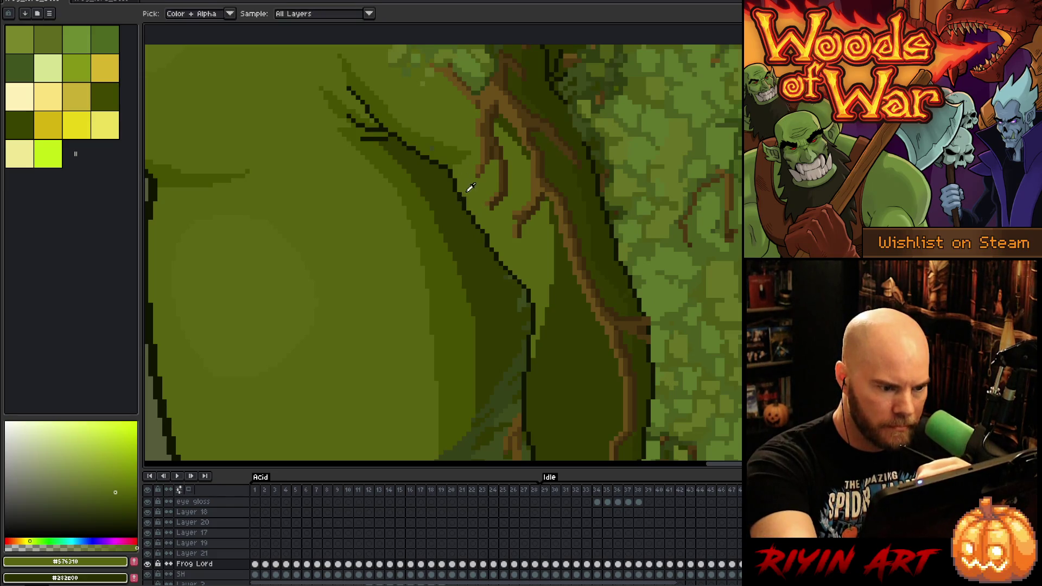
pyautogui.keyDown('alt'); pyautogui.click(464, 185); pyautogui.keyUp('alt')
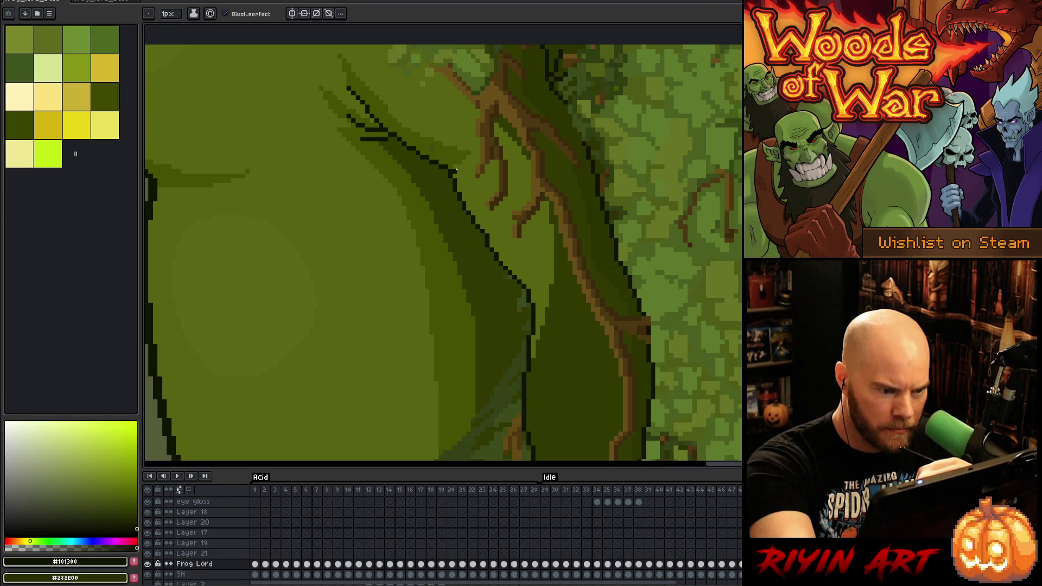
pyautogui.keyDown('alt'); pyautogui.click(472, 201); pyautogui.keyUp('alt')
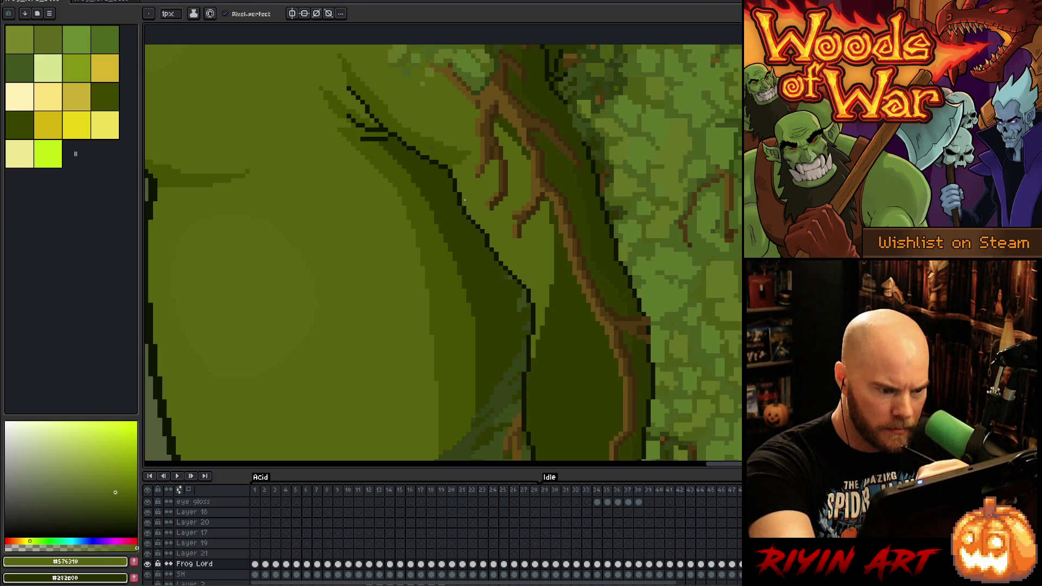
pyautogui.keyDown('alt'); pyautogui.click(478, 199); pyautogui.keyUp('alt')
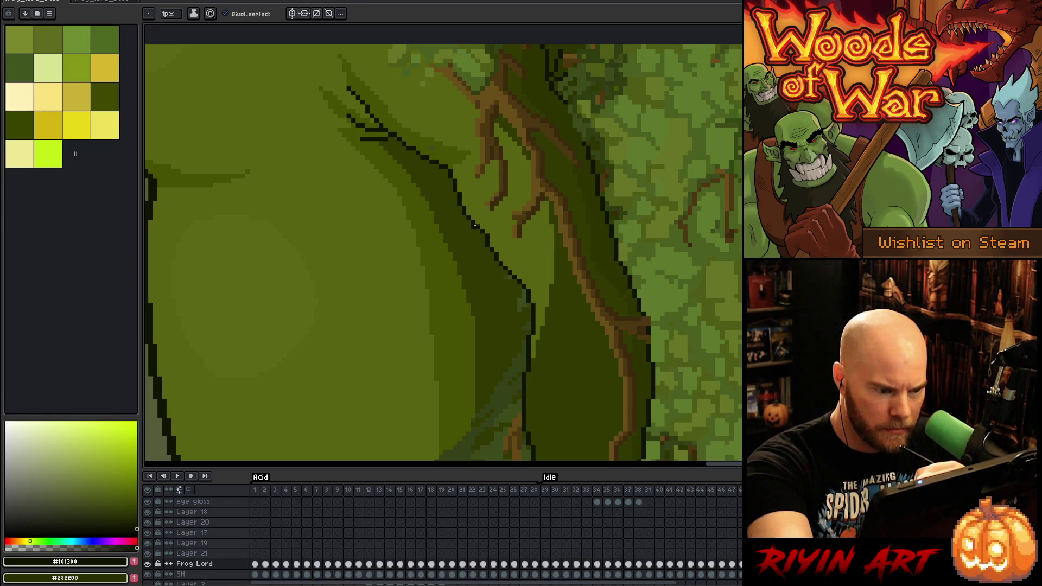
pyautogui.keyDown('alt'); pyautogui.click(486, 236); pyautogui.keyUp('alt')
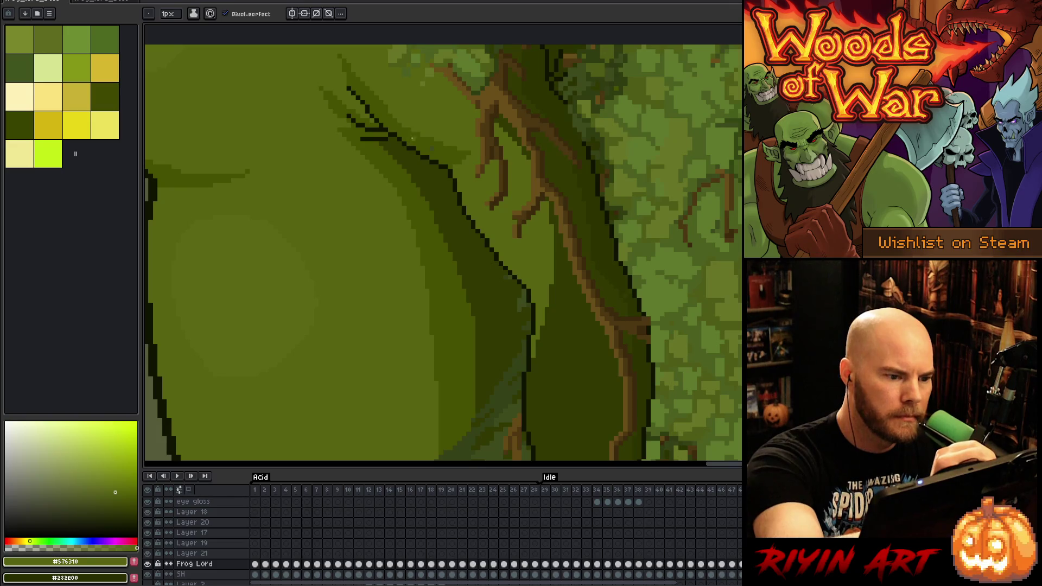
pyautogui.keyDown('alt'); pyautogui.click(573, 323); pyautogui.keyUp('alt')
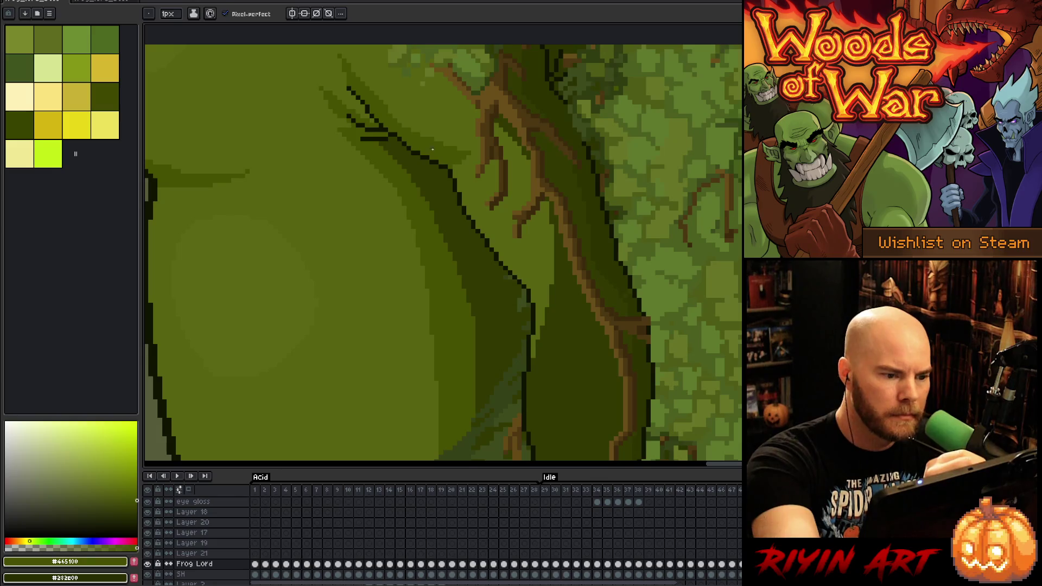
pyautogui.press('e')
pyautogui.press('e')
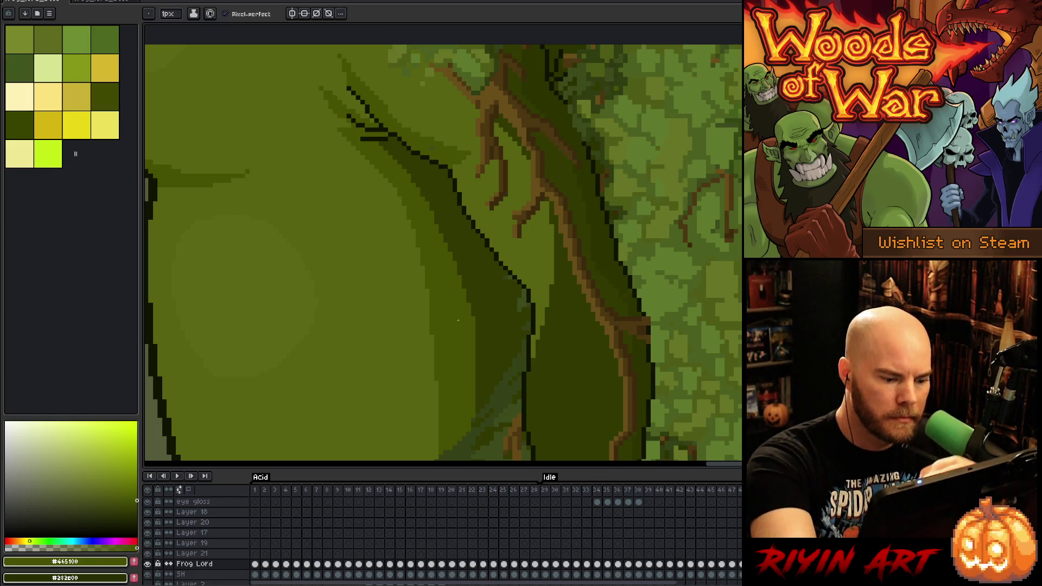
pyautogui.hotkey('alt', 'Up')
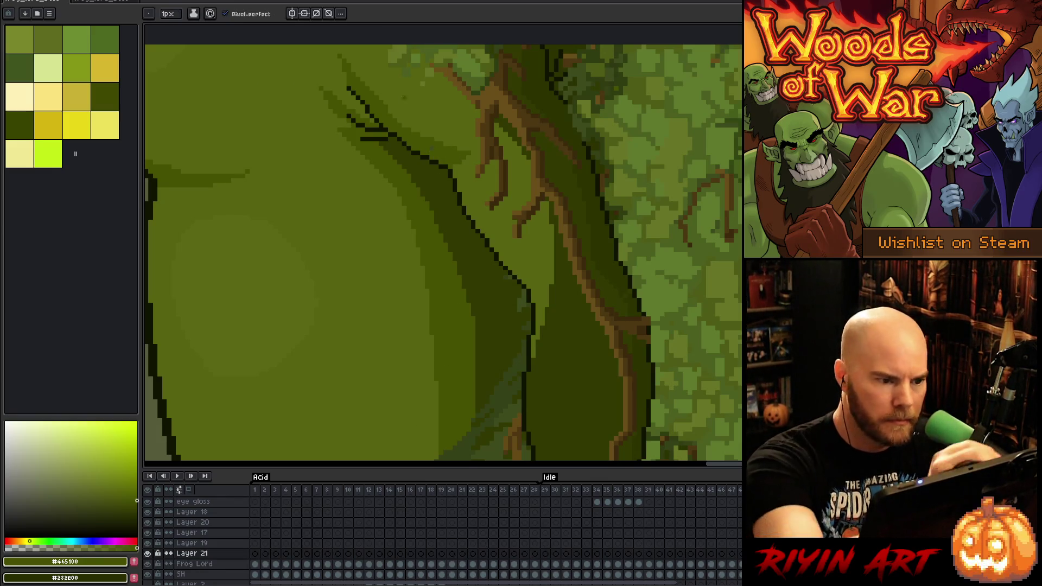
# Lasso the right grass tuft and try rotating and moving it onto the leg, then undo
pyautogui.press('e')
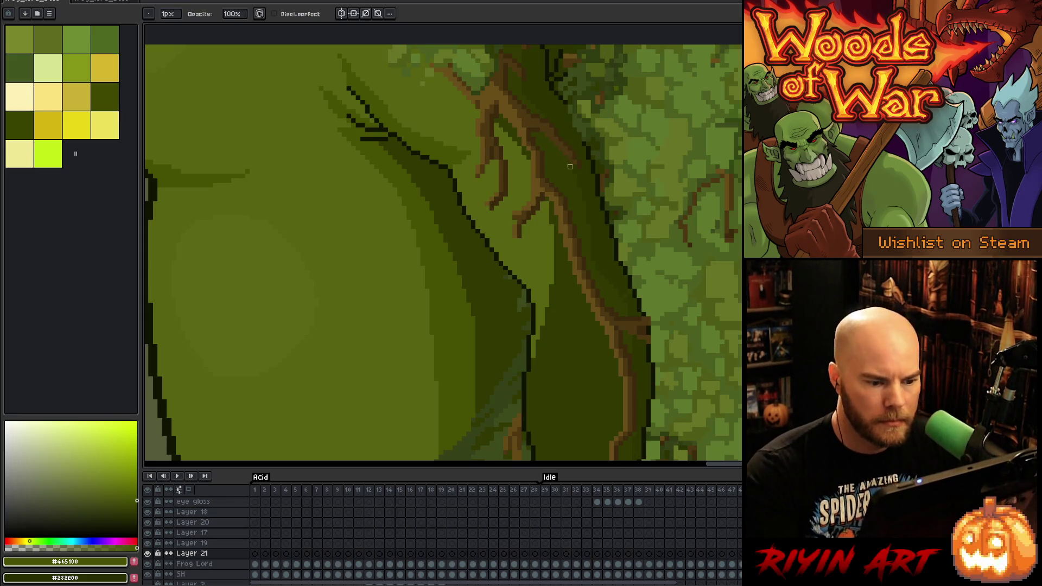
pyautogui.scroll(-5, 524, 309)
pyautogui.moveTo(473, 357)
pyautogui.mouseDown()
pyautogui.moveTo(465, 264)
pyautogui.moveTo(482, 266)
pyautogui.mouseUp()
pyautogui.scroll(1, 458, 262)
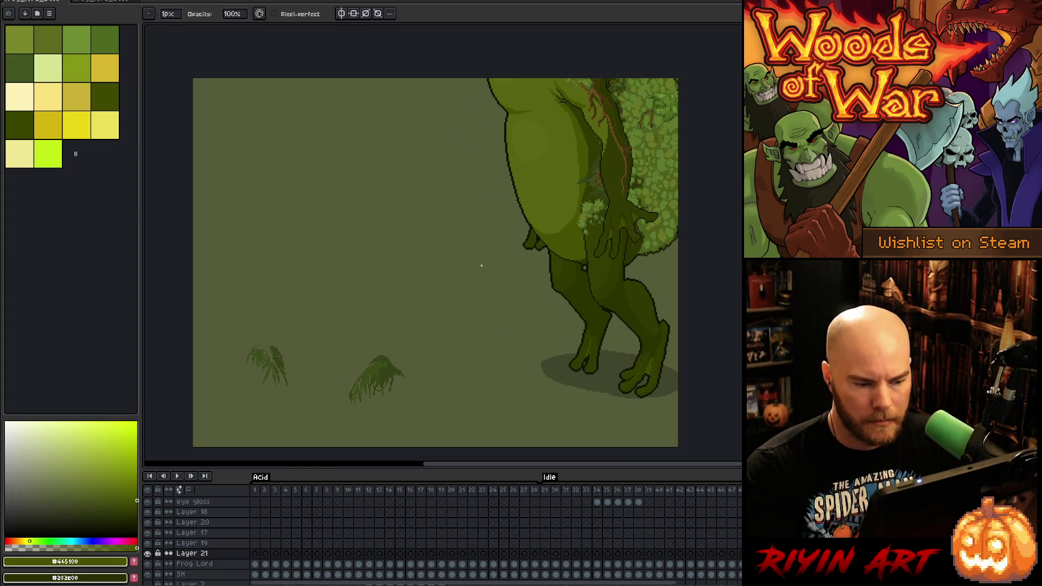
pyautogui.press('q')
pyautogui.moveTo(410, 342)
pyautogui.mouseDown()
pyautogui.moveTo(405, 354)
pyautogui.moveTo(512, 302)
pyautogui.moveTo(577, 244)
pyautogui.moveTo(440, 347)
pyautogui.mouseUp()
pyautogui.moveTo(478, 283); pyautogui.dragTo(393, 251)
pyautogui.moveTo(444, 351)
pyautogui.mouseDown()
pyautogui.moveTo(595, 258)
pyautogui.moveTo(452, 332)
pyautogui.moveTo(444, 350)
pyautogui.moveTo(464, 344)
pyautogui.mouseUp()
pyautogui.press('Escape')
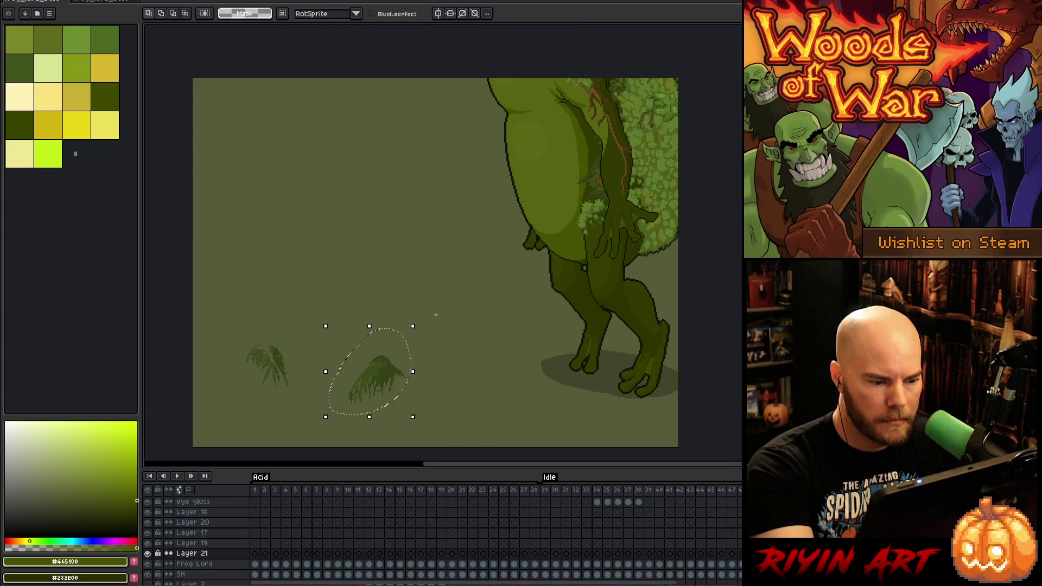
pyautogui.moveTo(386, 381); pyautogui.dragTo(592, 233)
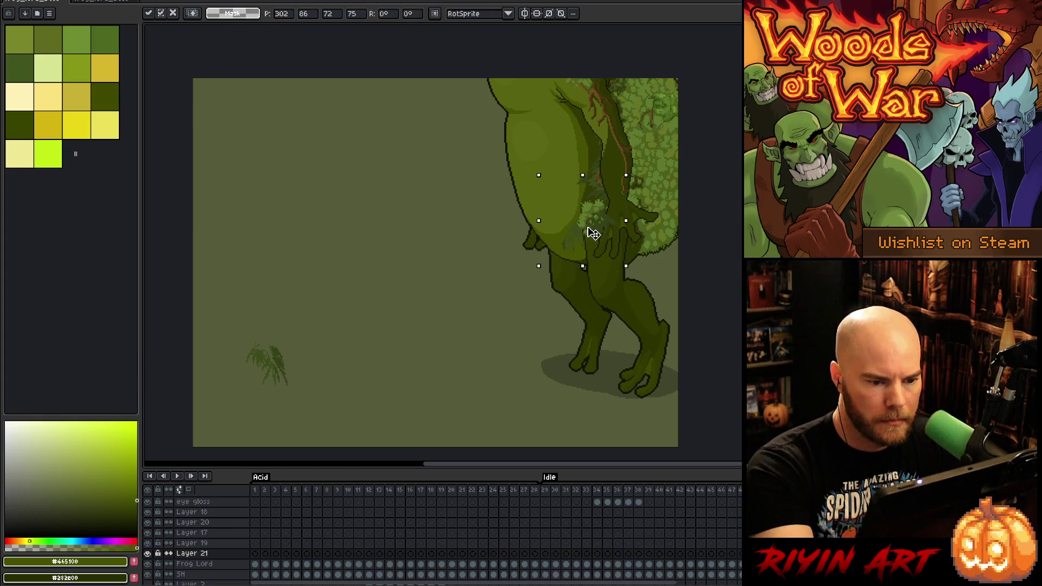
pyautogui.moveTo(580, 141)
pyautogui.mouseDown()
pyautogui.moveTo(638, 167)
pyautogui.moveTo(626, 217)
pyautogui.moveTo(570, 190)
pyautogui.mouseUp()
pyautogui.click(541, 283)
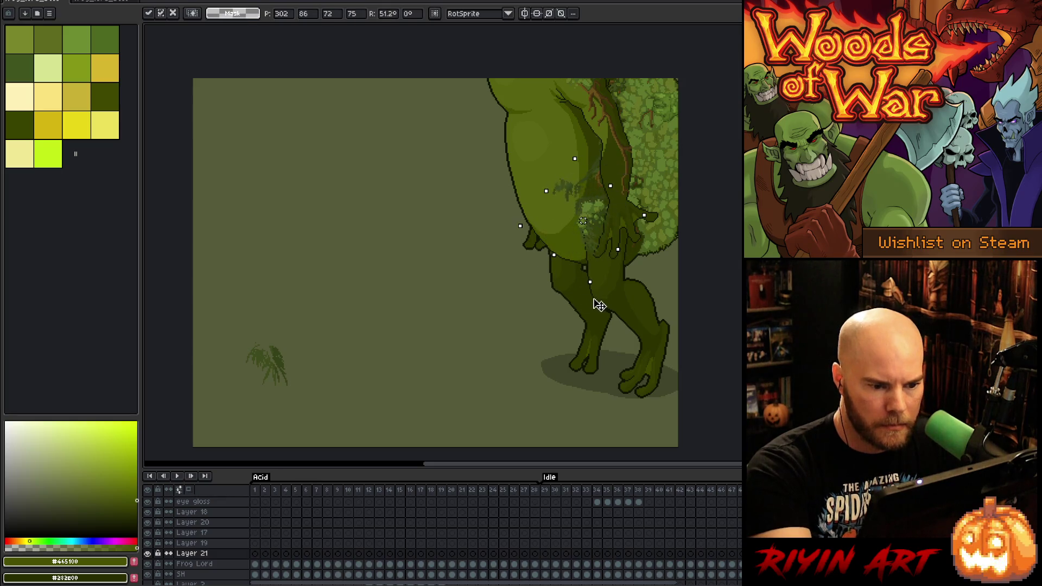
pyautogui.hotkey('ctrl', 'z')
pyautogui.hotkey('ctrl', 'z')
pyautogui.hotkey('ctrl', 'z')
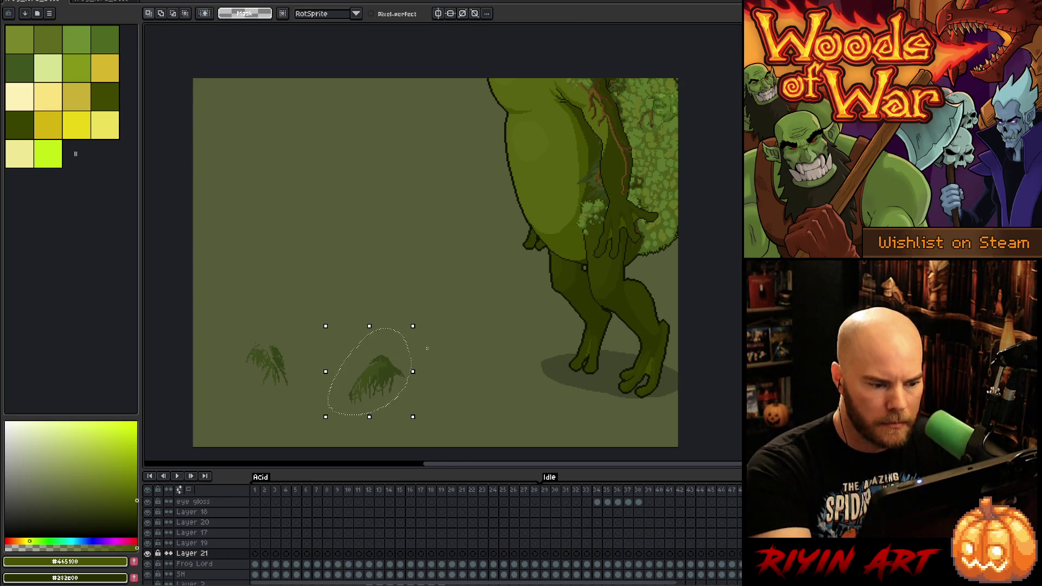
pyautogui.moveTo(418, 320); pyautogui.dragTo(372, 293)
pyautogui.hotkey('ctrl', 'z')
# Magic-wand the grass tuft and place it on the frog's hand at about 45°, nudged into position
pyautogui.press('w')
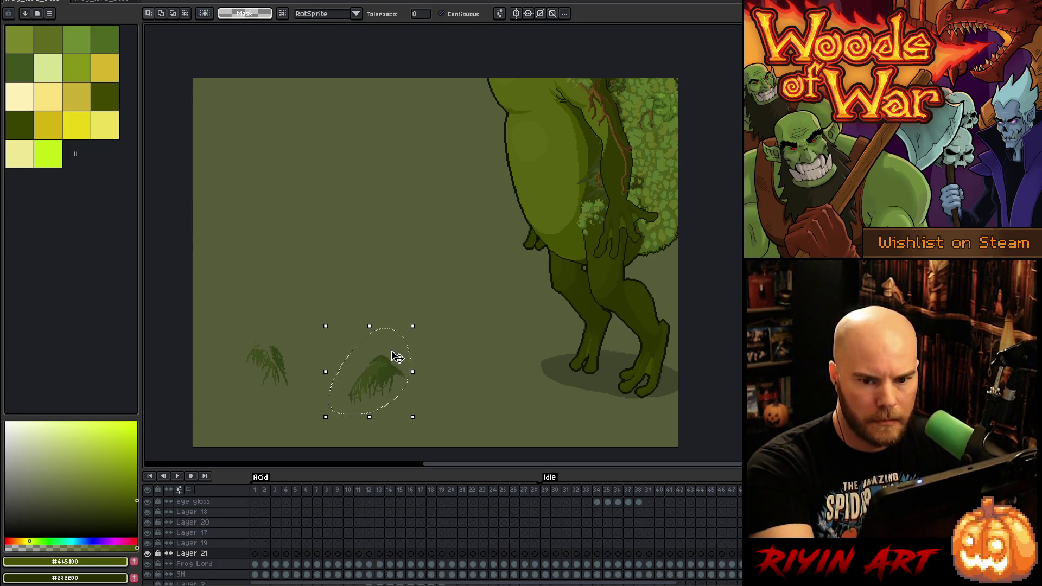
pyautogui.click(377, 374)
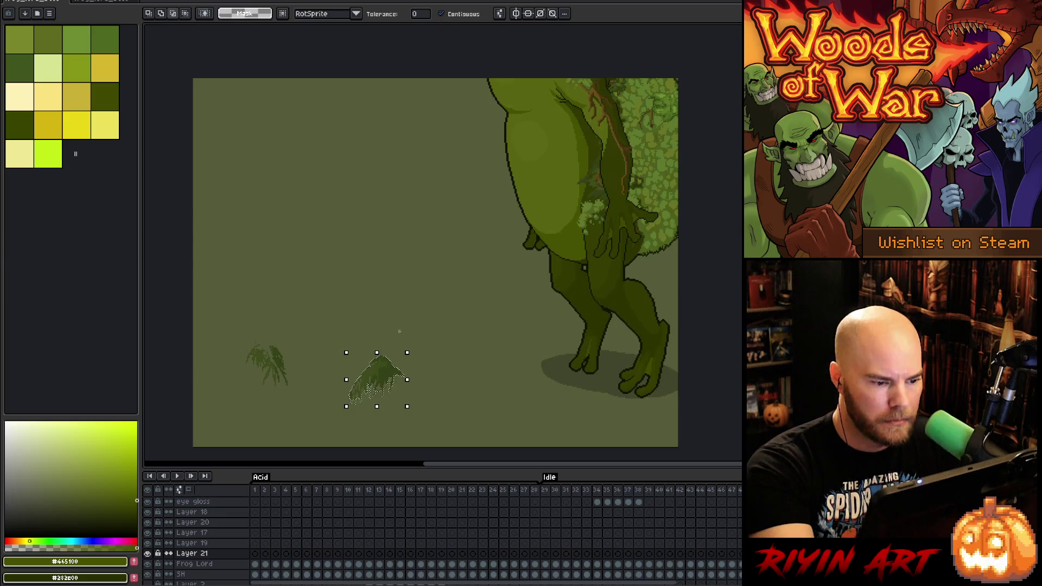
pyautogui.moveTo(377, 380); pyautogui.dragTo(548, 271)
pyautogui.moveTo(583, 233); pyautogui.dragTo(549, 210)
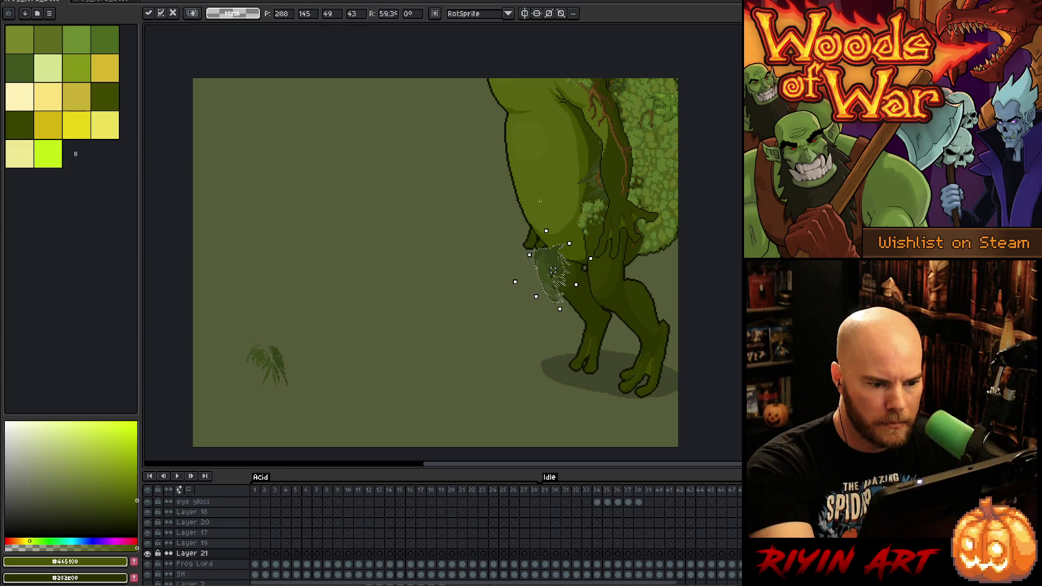
pyautogui.moveTo(553, 282)
pyautogui.mouseDown()
pyautogui.moveTo(598, 239)
pyautogui.moveTo(552, 275)
pyautogui.mouseUp()
pyautogui.moveTo(545, 213); pyautogui.dragTo(560, 225)
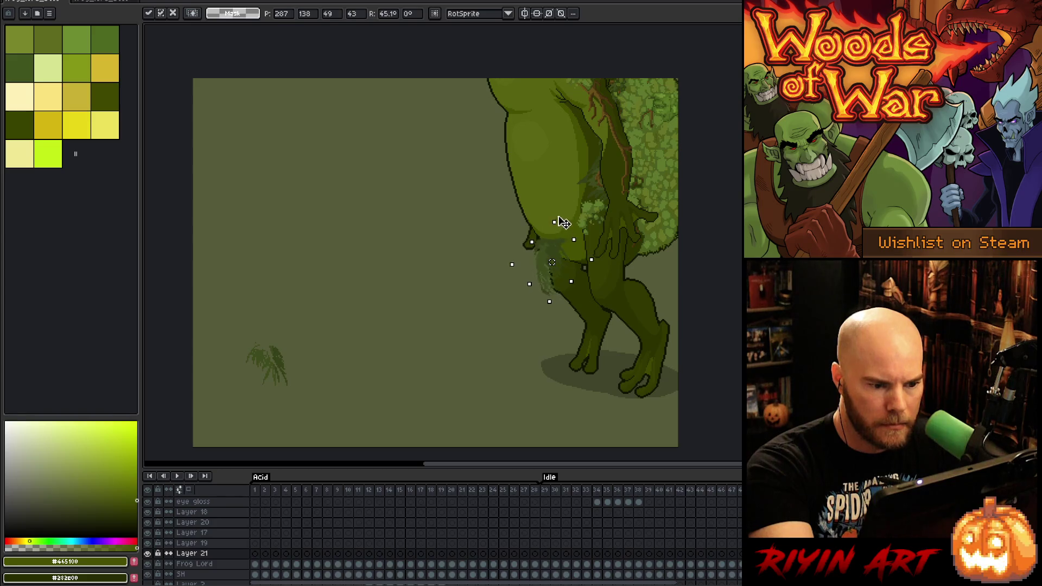
pyautogui.moveTo(551, 281); pyautogui.dragTo(596, 251)
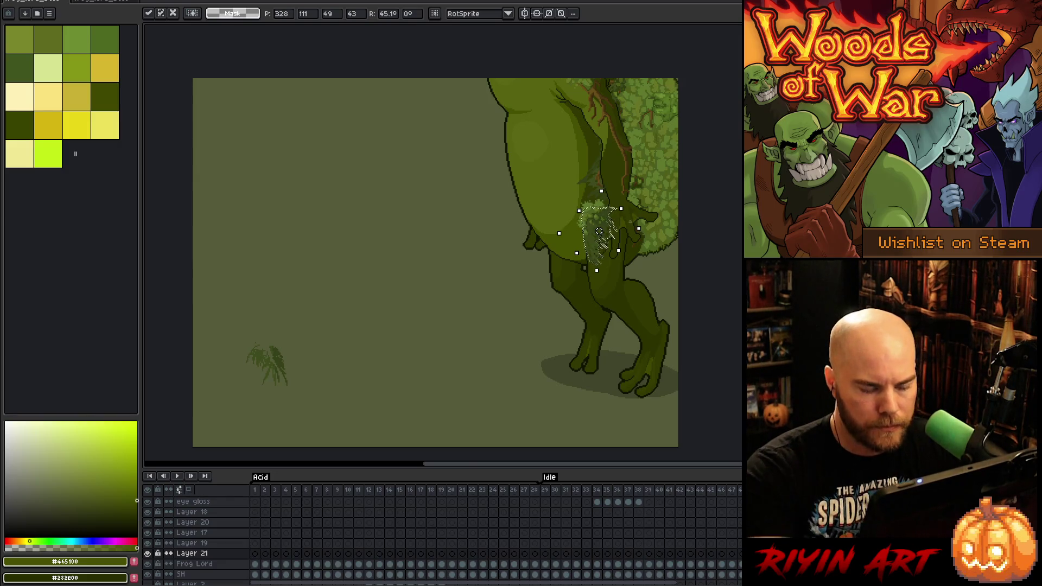
pyautogui.scroll(5, 631, 222)
pyautogui.press('Right')
pyautogui.press('Down')
pyautogui.press('Down')
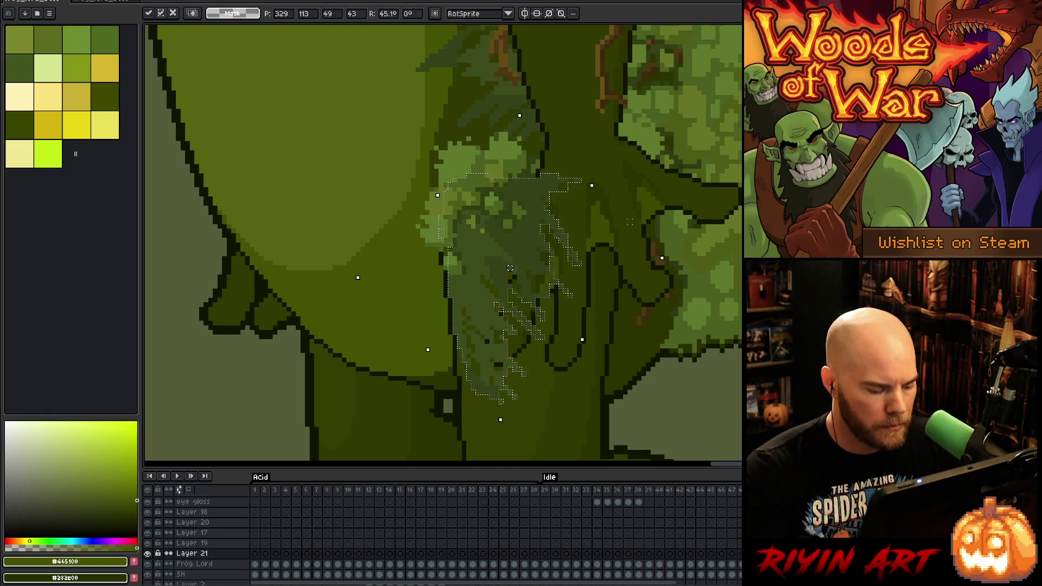
# Commit the tuft and select the frog's hand and finger shapes on the Frog Lord layer
pyautogui.hotkey('ctrl', 'd')
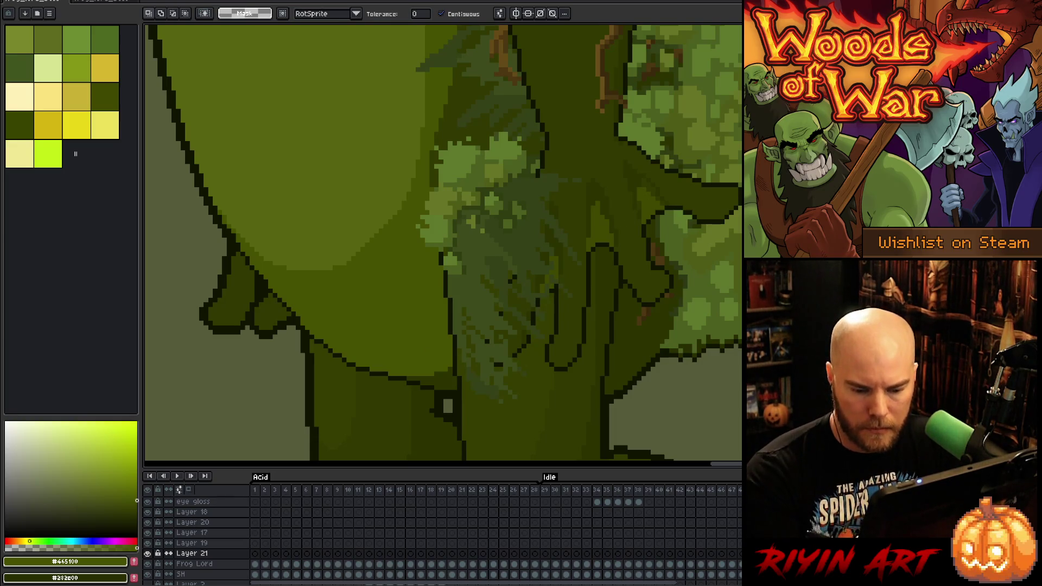
pyautogui.hotkey('alt', 'Down')
pyautogui.click(630, 221)
pyautogui.keyDown('shift'); pyautogui.click(720, 210); pyautogui.keyUp('shift')
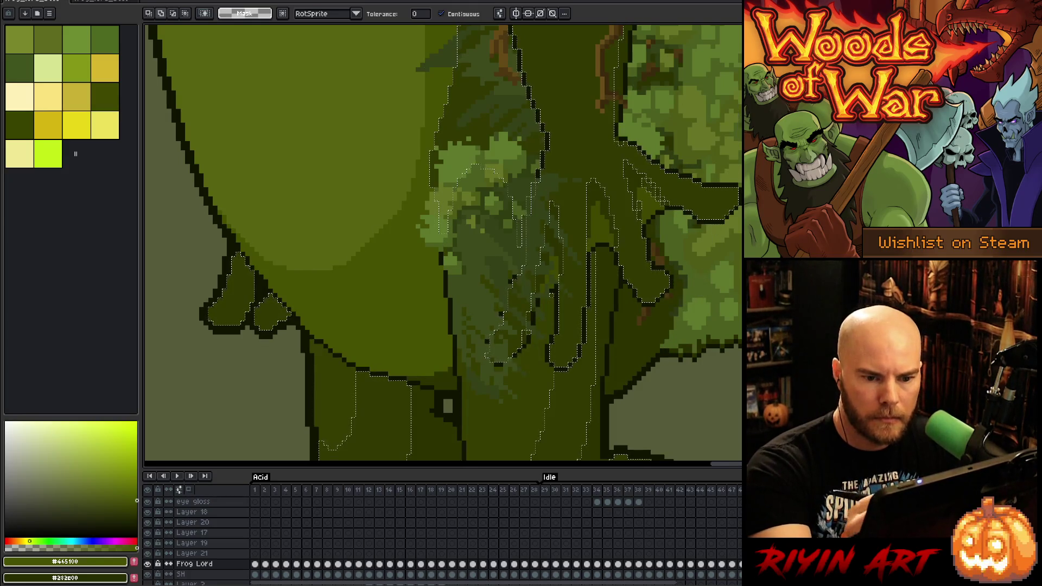
pyautogui.click(549, 134)
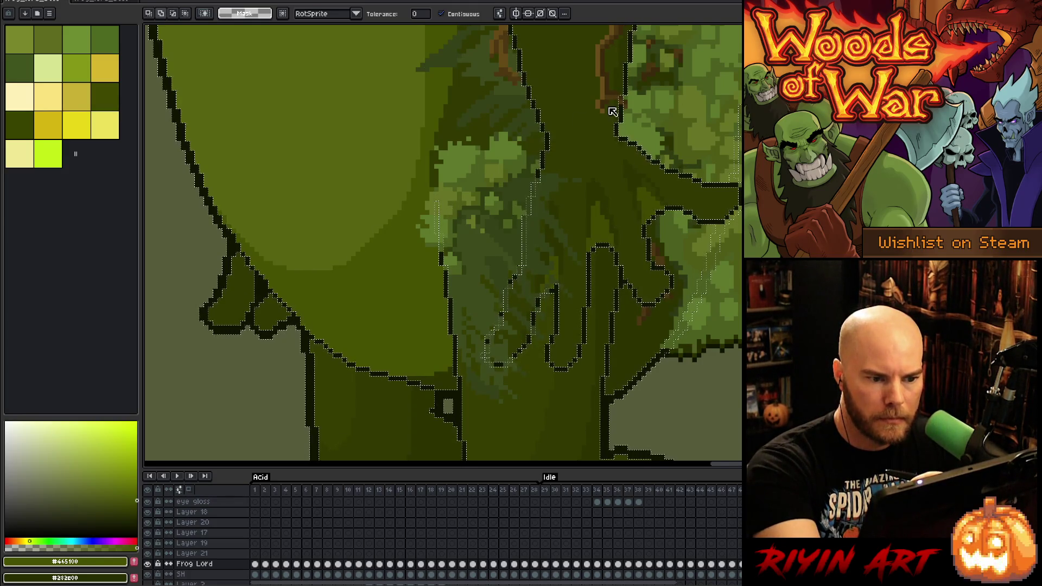
pyautogui.keyDown('shift'); pyautogui.click(326, 162); pyautogui.keyUp('shift')
pyautogui.keyDown('shift'); pyautogui.click(573, 119); pyautogui.keyUp('shift')
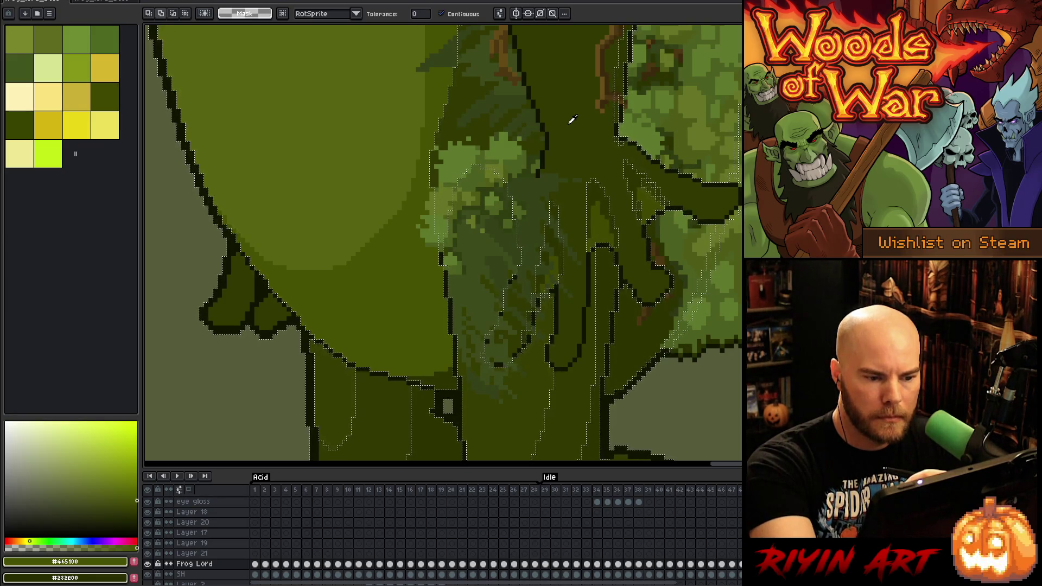
pyautogui.hotkey('ctrl', 'z')
pyautogui.keyDown('shift'); pyautogui.click(570, 157); pyautogui.keyUp('shift')
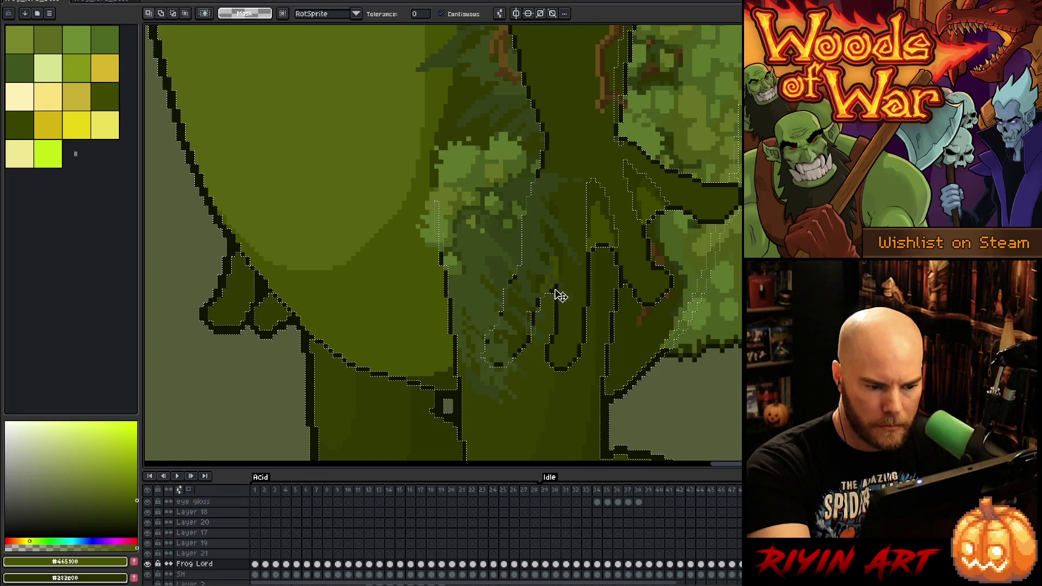
pyautogui.press('q')
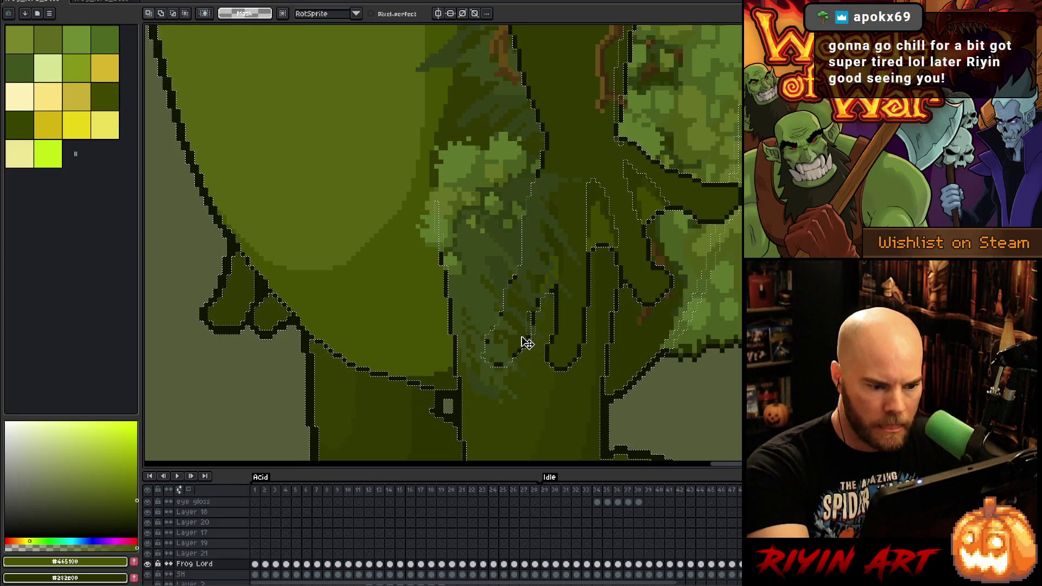
pyautogui.moveTo(522, 339); pyautogui.dragTo(528, 292)
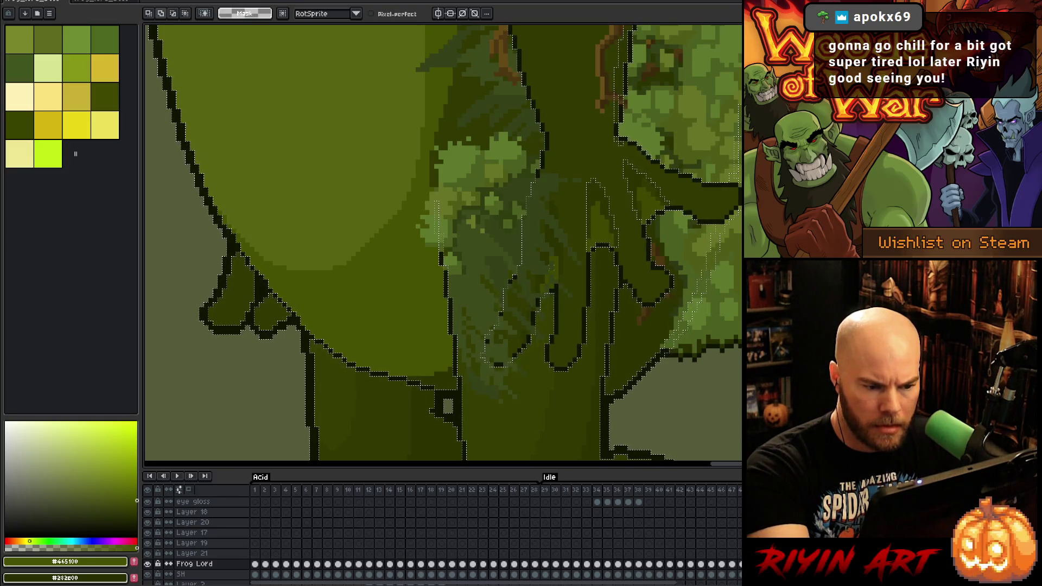
# Erase the moss on Layer 21 inside the finger selection, then clear the selection
pyautogui.click(307, 553)
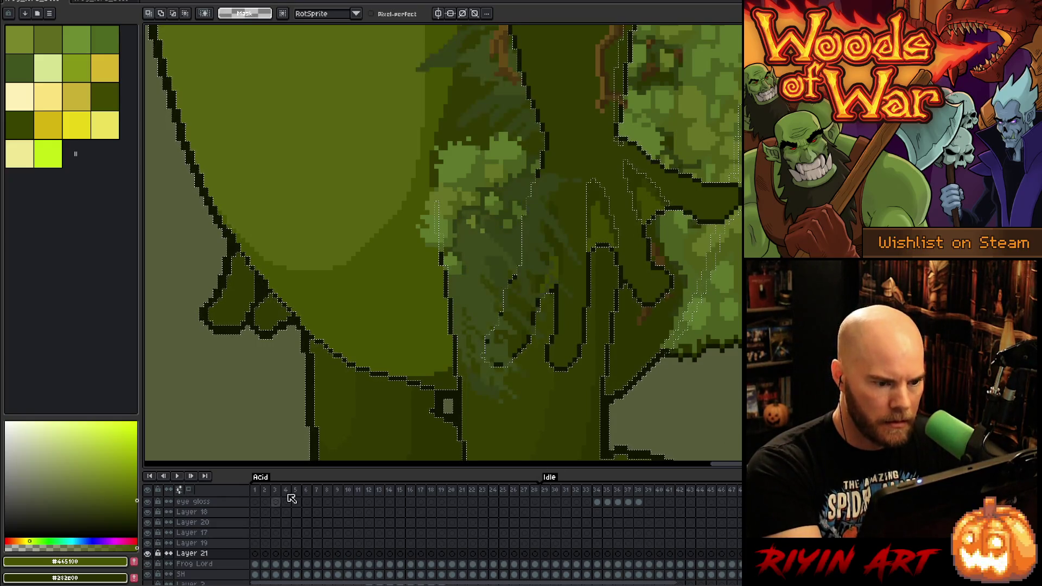
pyautogui.press('b')
pyautogui.press('+')
pyautogui.press('+')
pyautogui.press('+')
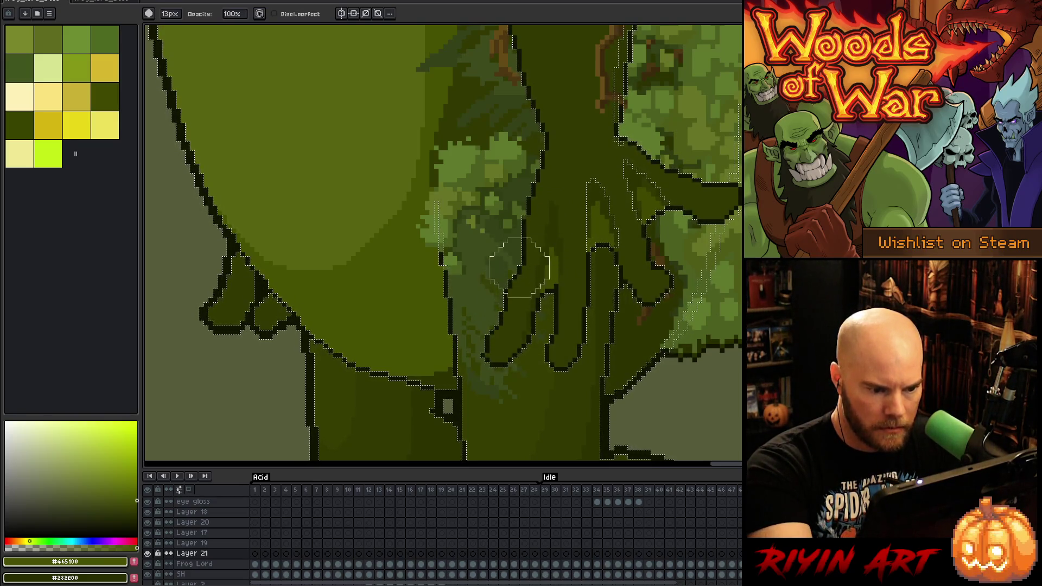
pyautogui.press('-')
pyautogui.press('-')
pyautogui.press('-')
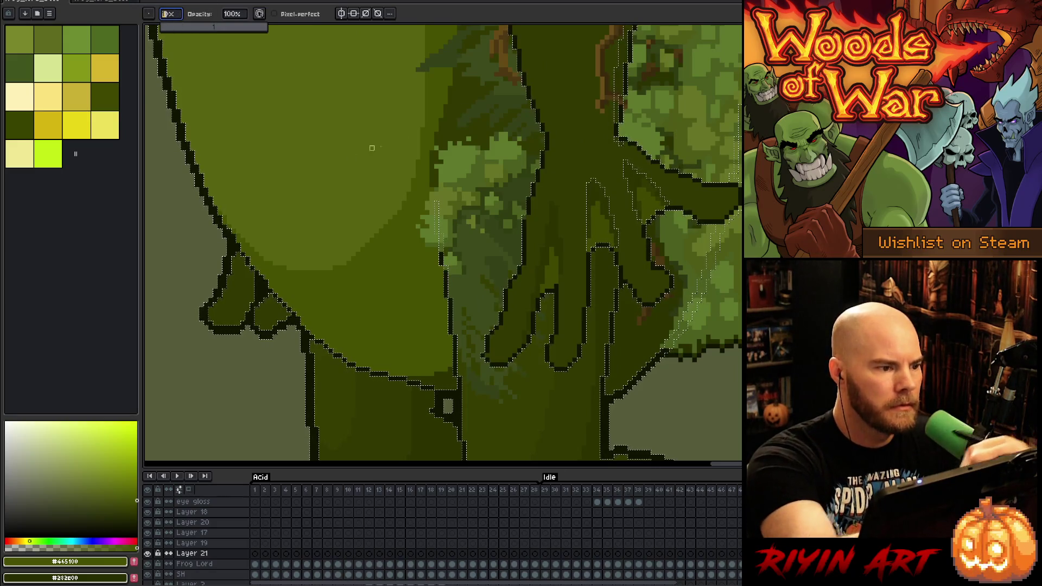
pyautogui.hotkey('ctrl', 'd')
pyautogui.press('e')
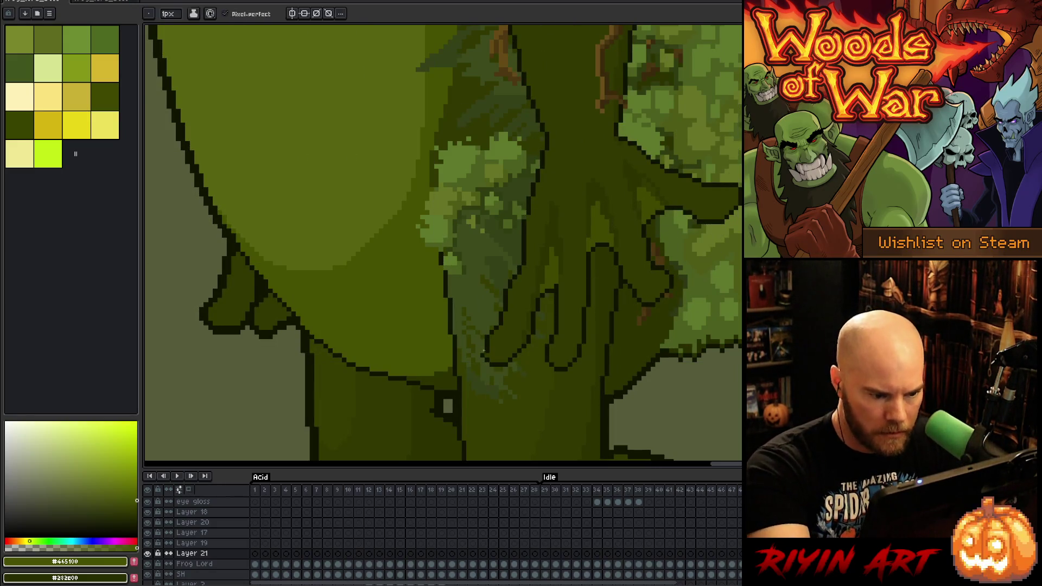
pyautogui.press('b')
# Touch up the moss with outline and shadow greens, filling a gap with dark shadow green
pyautogui.keyDown('alt'); pyautogui.click(484, 352); pyautogui.keyUp('alt')
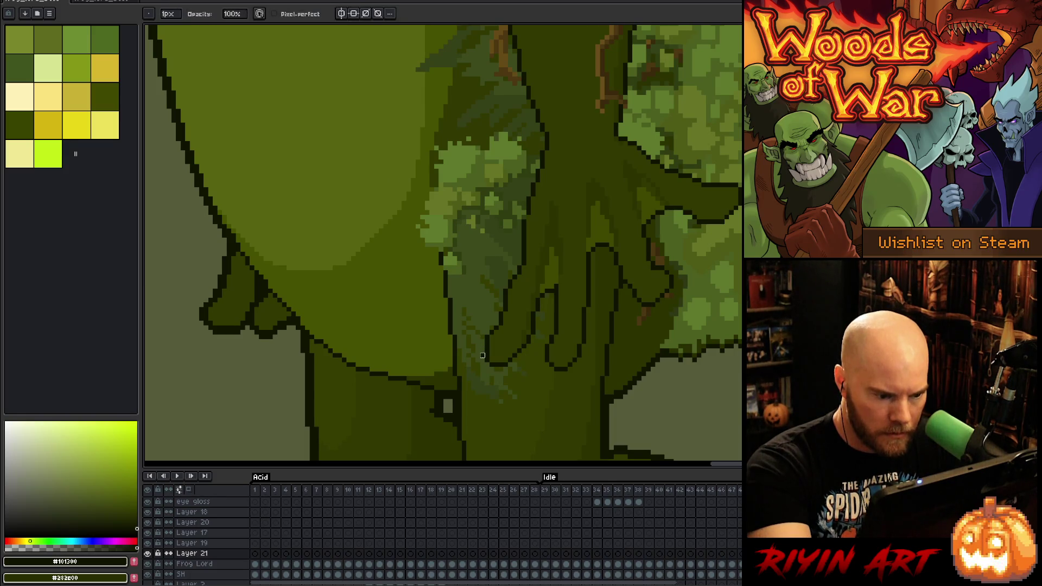
pyautogui.keyDown('alt'); pyautogui.click(523, 374); pyautogui.keyUp('alt')
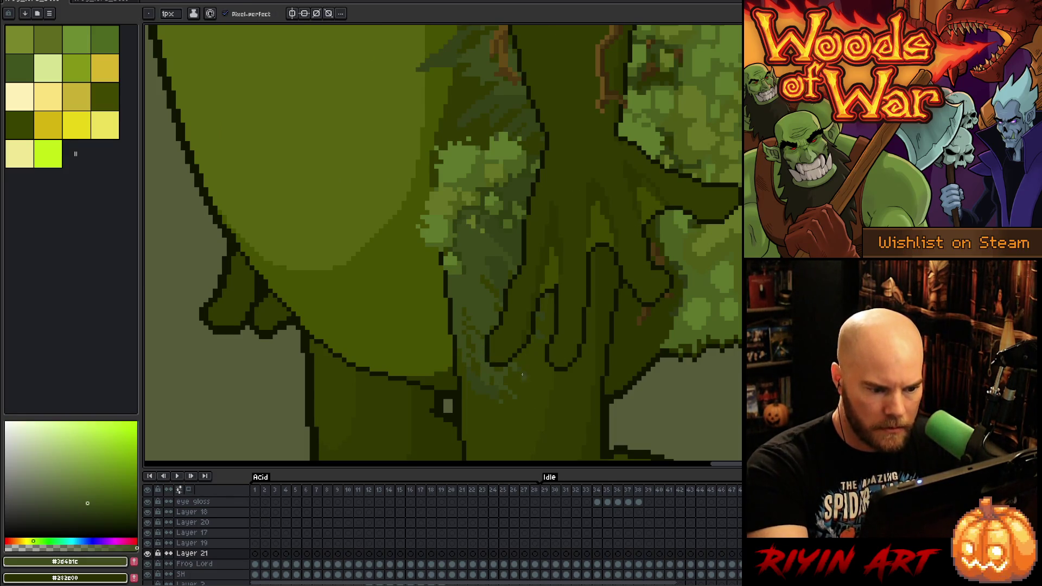
pyautogui.keyDown('alt'); pyautogui.click(520, 263); pyautogui.keyUp('alt')
pyautogui.keyDown('alt'); pyautogui.click(524, 264); pyautogui.keyUp('alt')
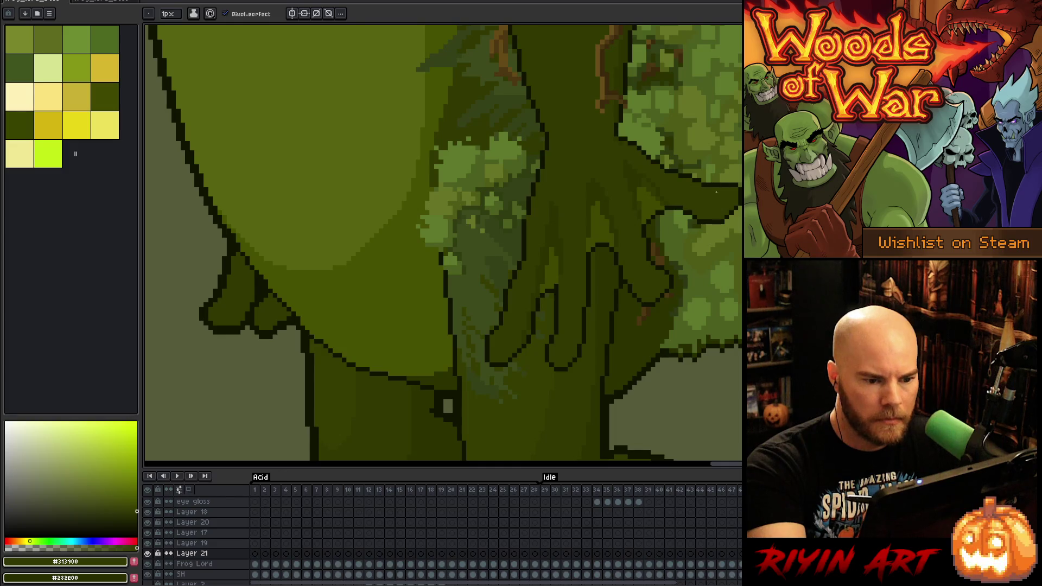
pyautogui.press('g')
pyautogui.keyDown('alt'); pyautogui.click(631, 165); pyautogui.keyUp('alt')
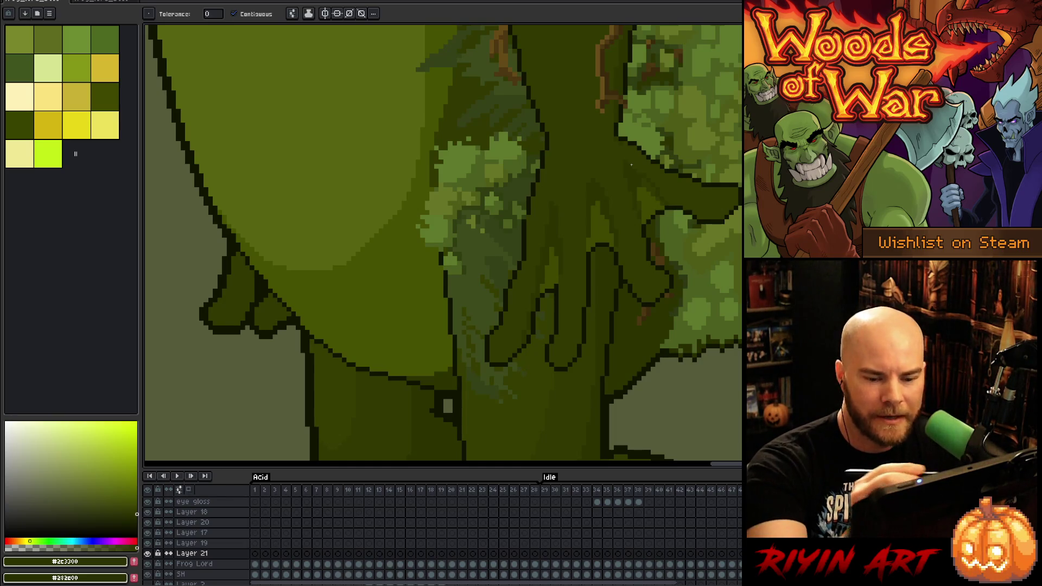
pyautogui.press('b')
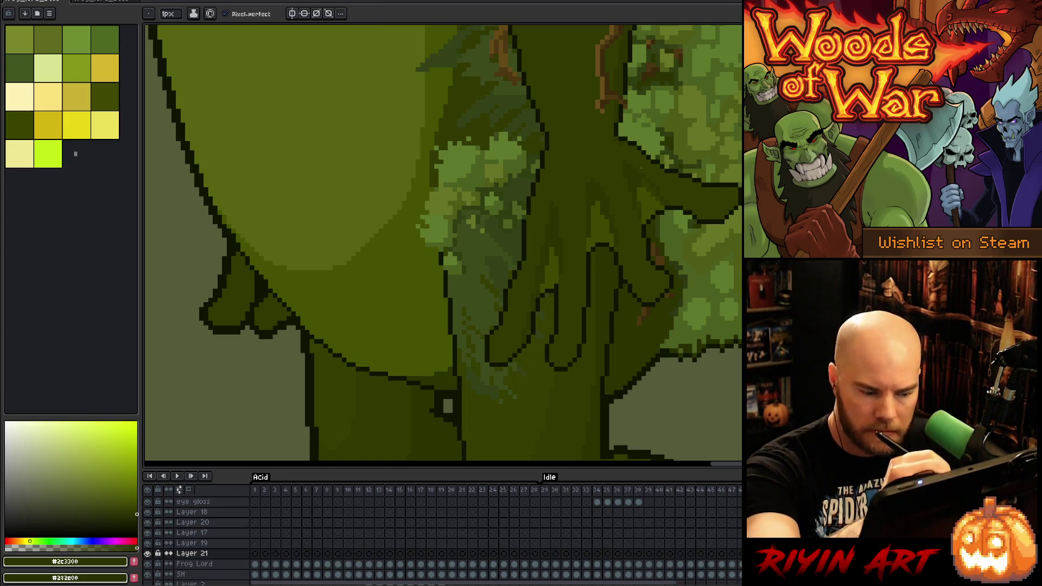
# Sample the hand's light green and dark shadow green on Frog Lord, then save the artwork
pyautogui.hotkey('alt', 'Down')
pyautogui.press('g')
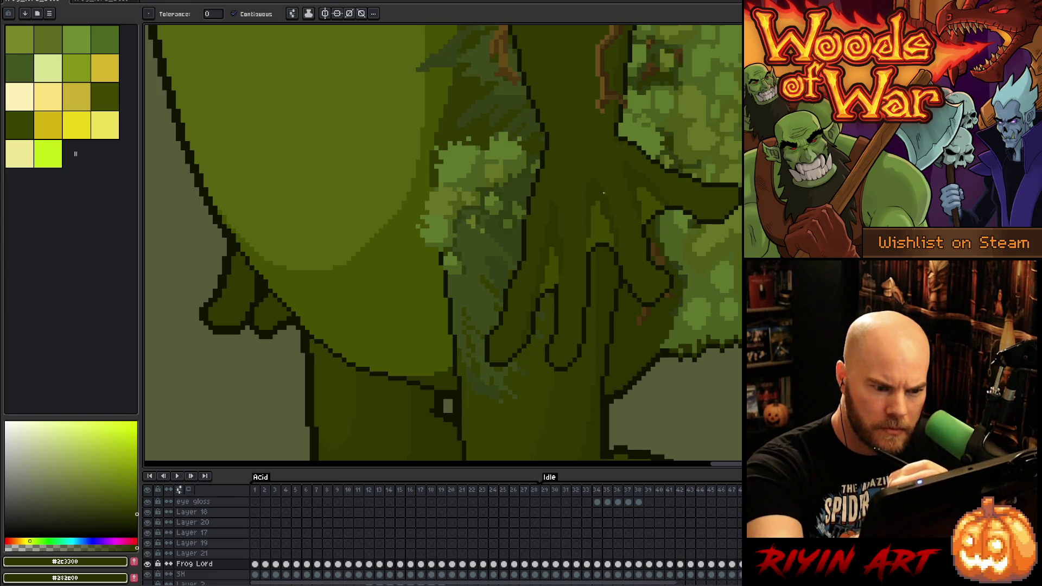
pyautogui.press('b')
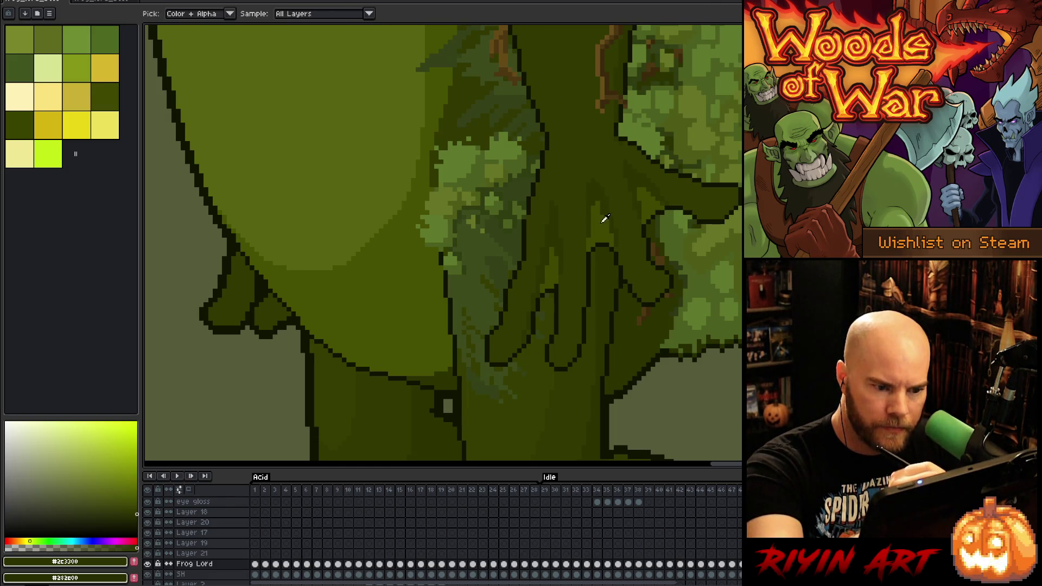
pyautogui.keyDown('alt'); pyautogui.click(601, 212); pyautogui.keyUp('alt')
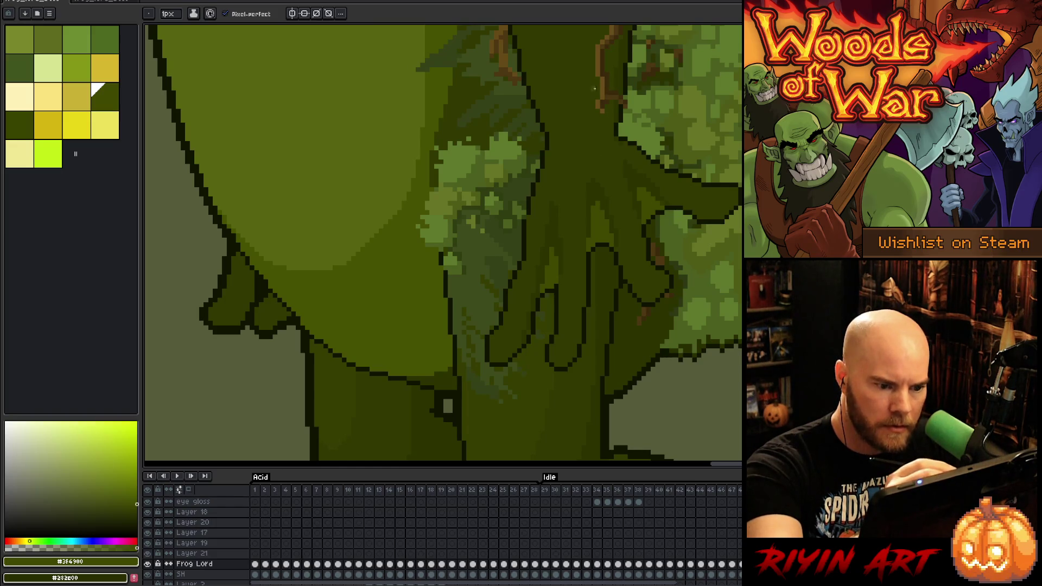
pyautogui.keyDown('alt'); pyautogui.click(565, 256); pyautogui.keyUp('alt')
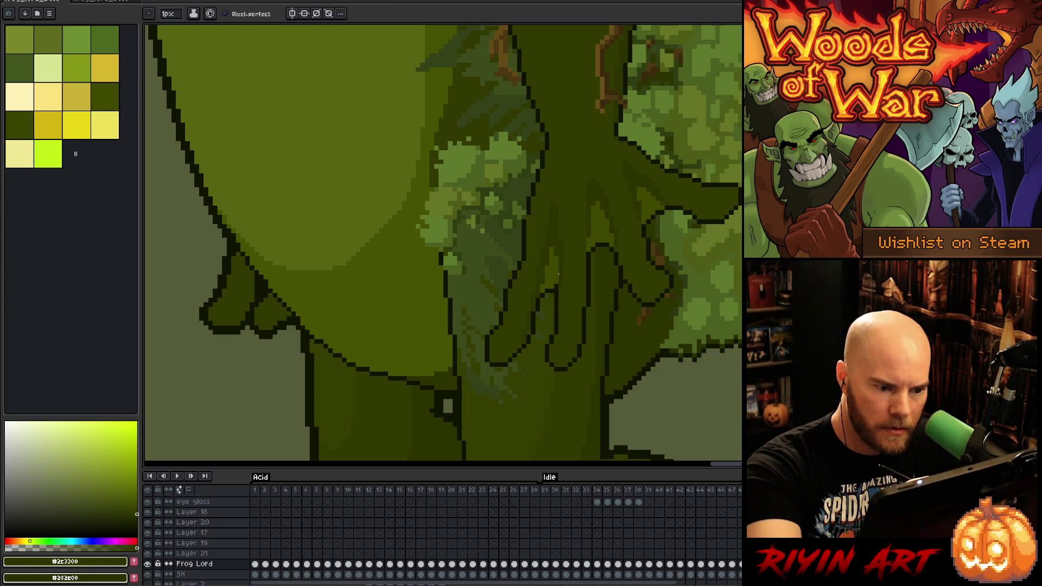
pyautogui.hotkey('ctrl', 's')
pyautogui.scroll(2, 522, 345)
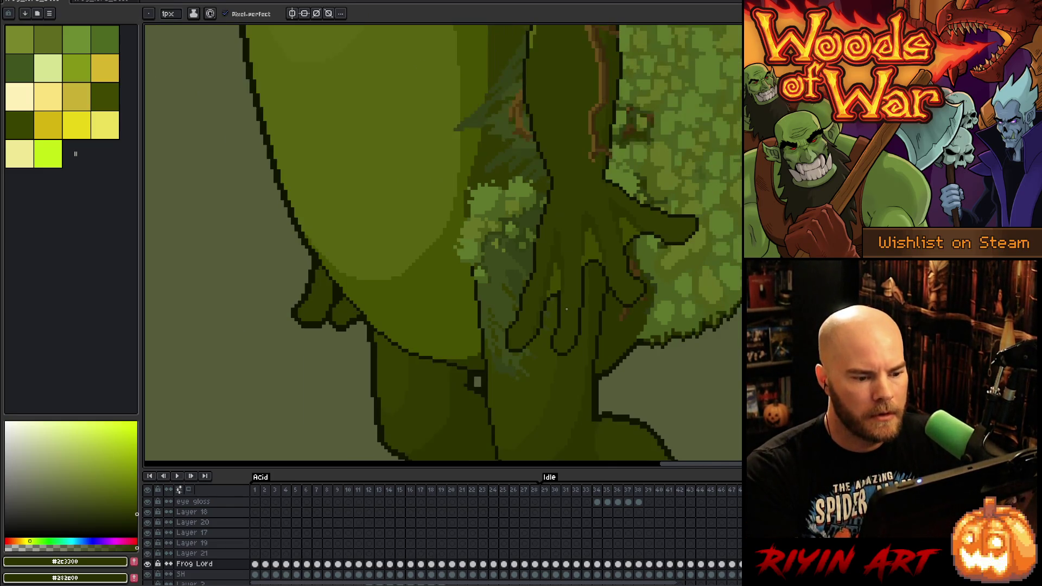
# Step through Layers 21 and 18, pan to the shoulder moss, and settle on the Frog Lord layer
pyautogui.scroll(1, 521, 345)
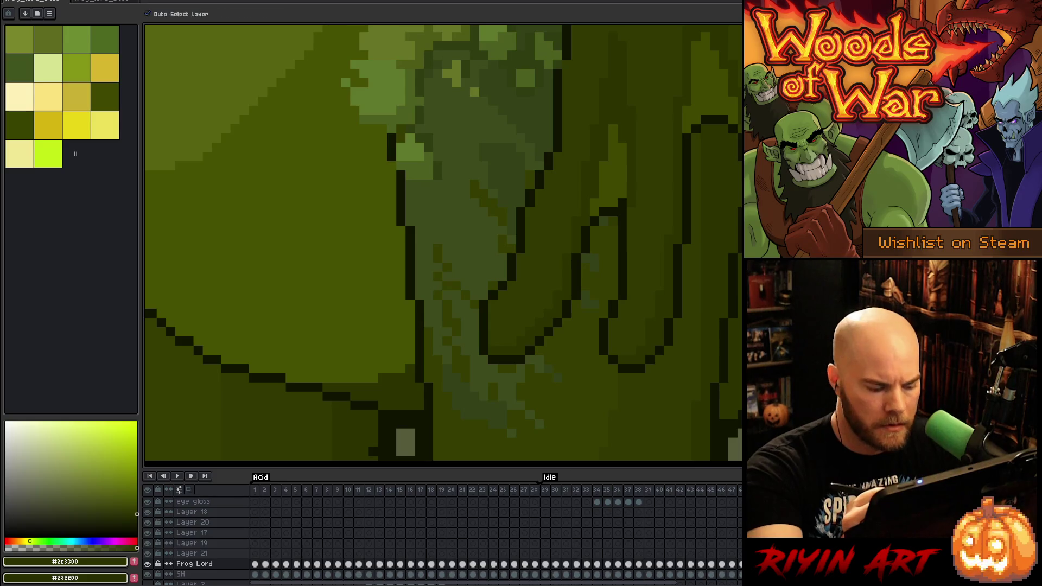
pyautogui.click(191, 553)
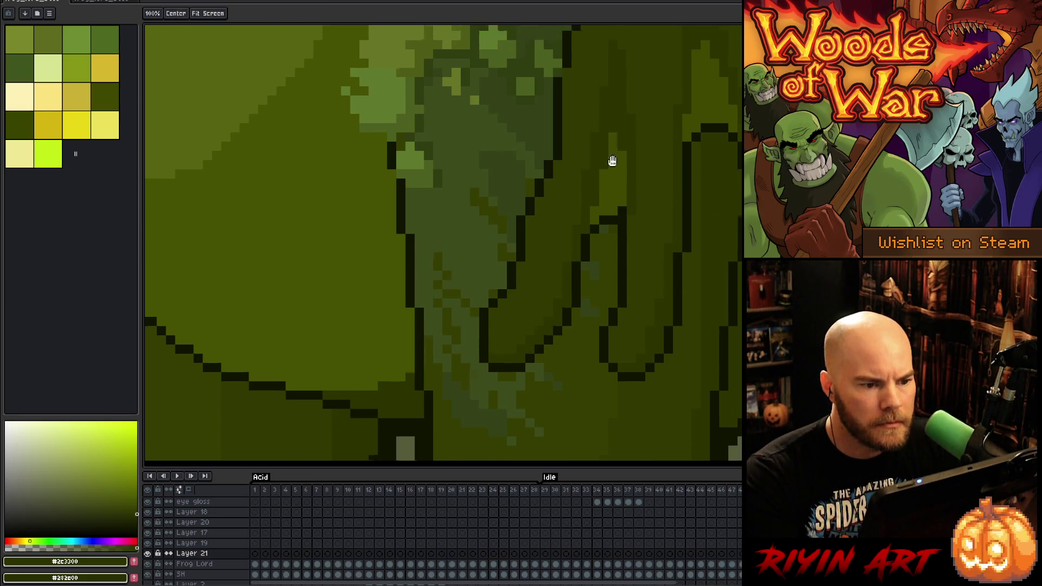
pyautogui.scroll(3, 559, 206)
pyautogui.click(562, 215)
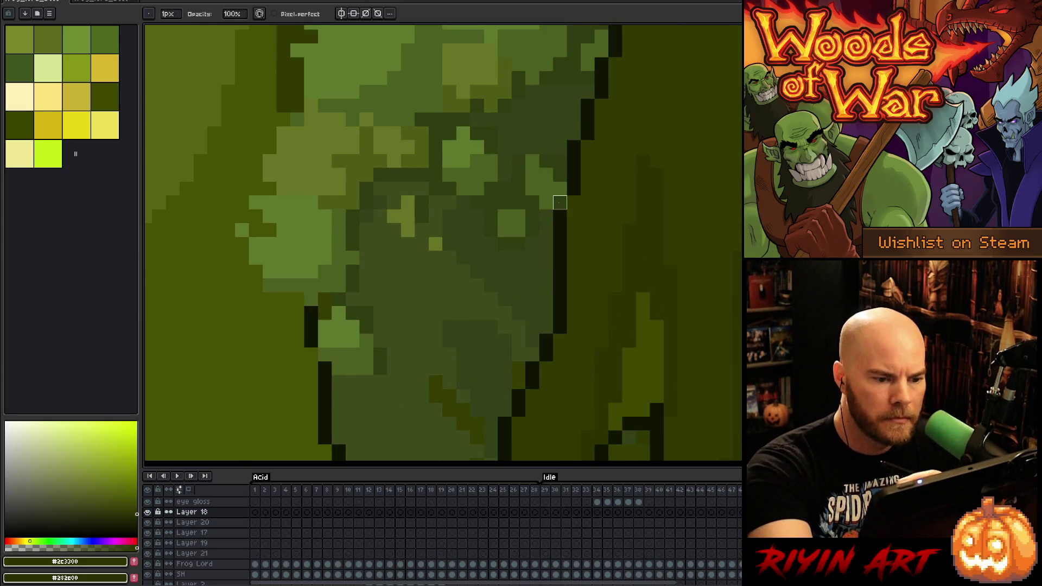
pyautogui.moveTo(616, 148)
pyautogui.mouseDown()
pyautogui.moveTo(599, 402)
pyautogui.moveTo(600, 391)
pyautogui.moveTo(697, 341)
pyautogui.mouseUp()
pyautogui.press('b')
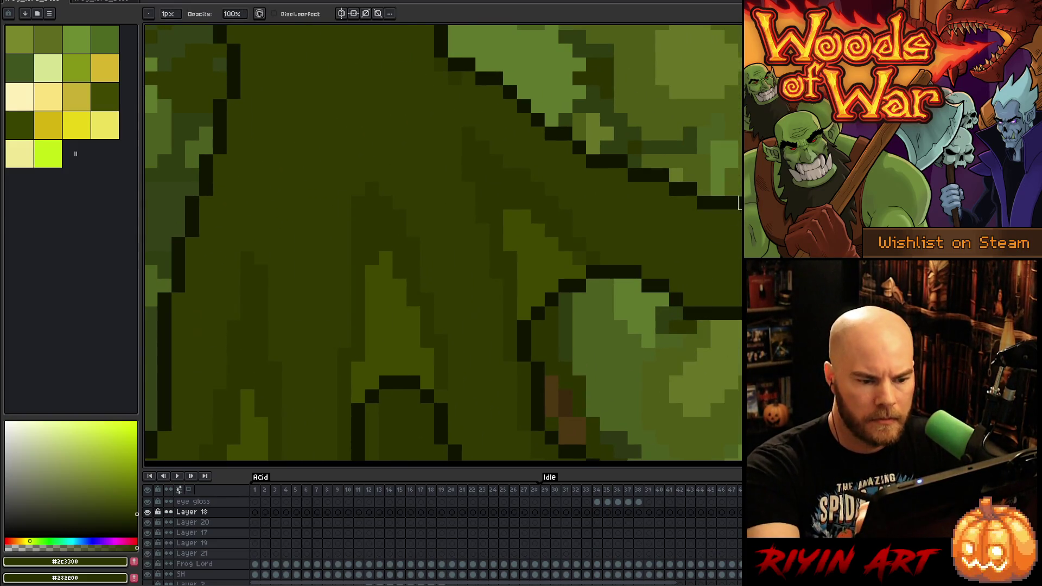
pyautogui.press('e')
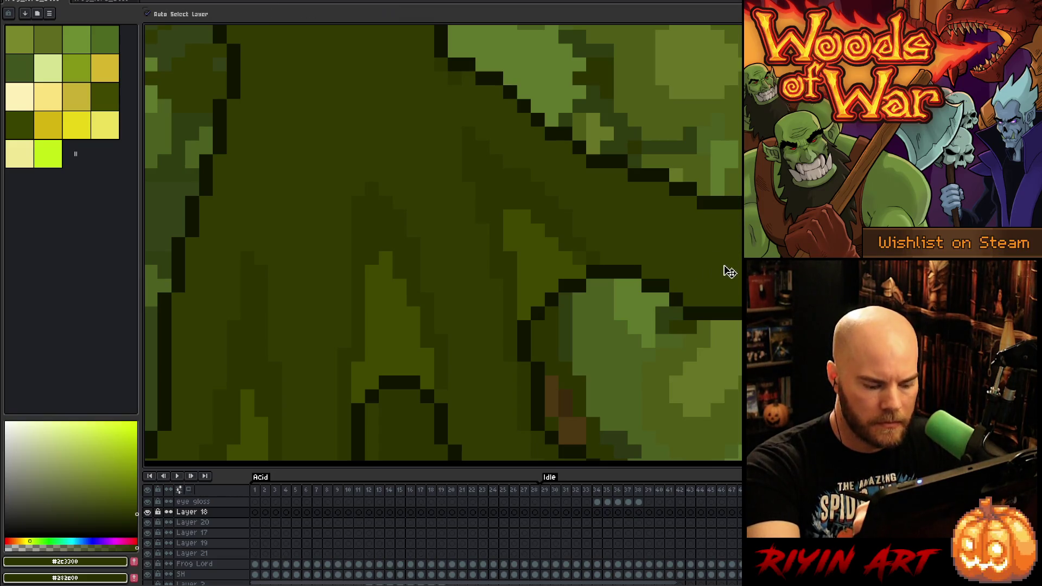
pyautogui.keyDown('ctrl'); pyautogui.click(722, 255); pyautogui.keyUp('ctrl')
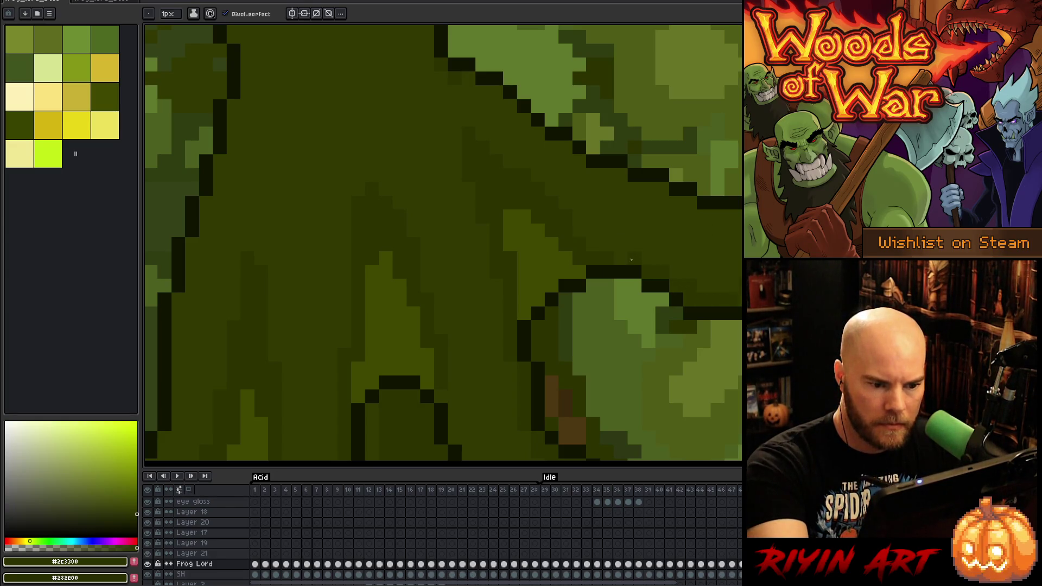
# Pan across the mossy artwork to bring the brown root strokes into view
pyautogui.press('g')
pyautogui.press('b')
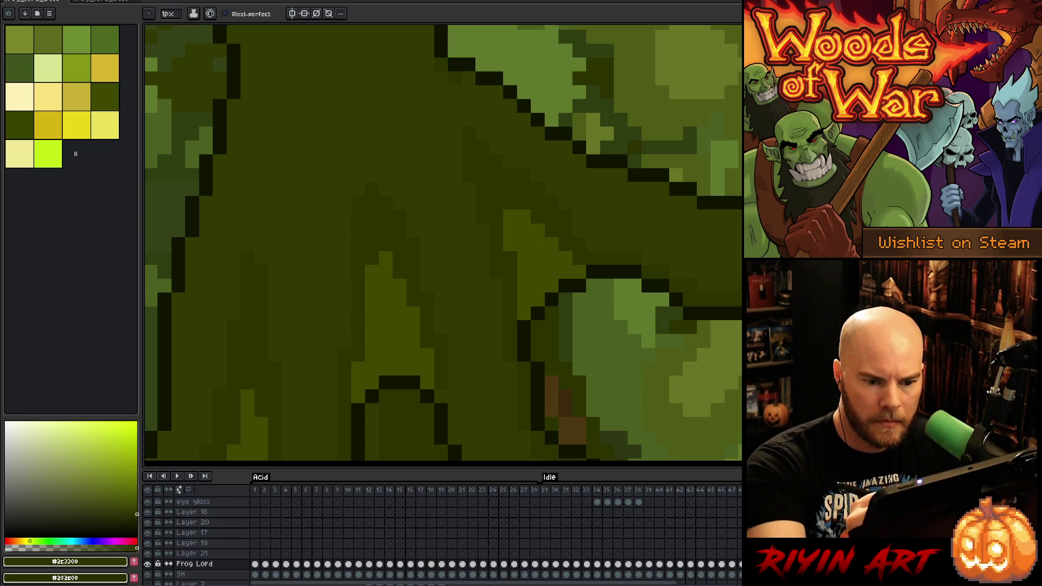
pyautogui.moveTo(549, 291); pyautogui.dragTo(679, 401)
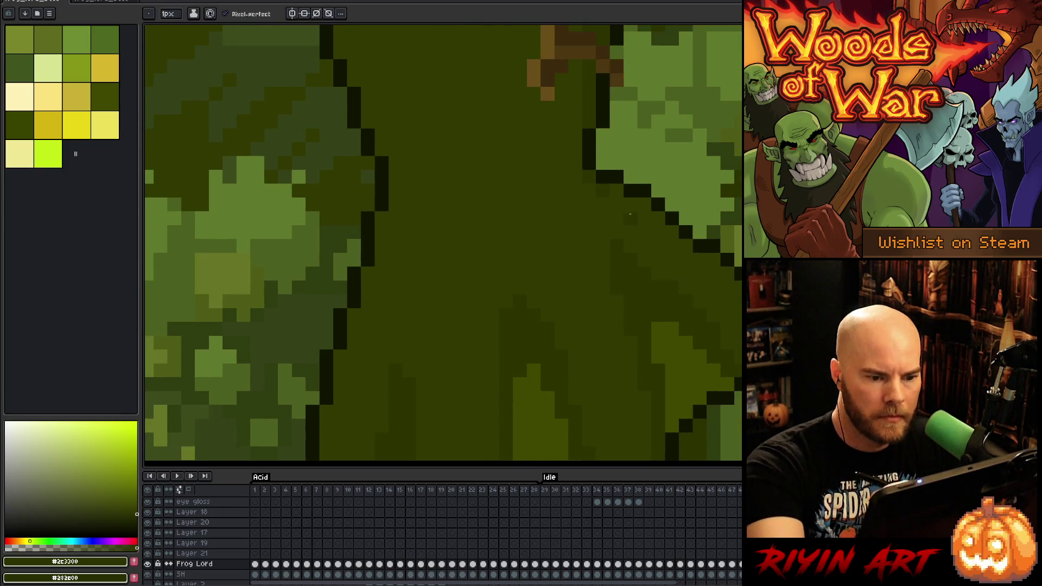
pyautogui.moveTo(624, 186); pyautogui.dragTo(710, 365)
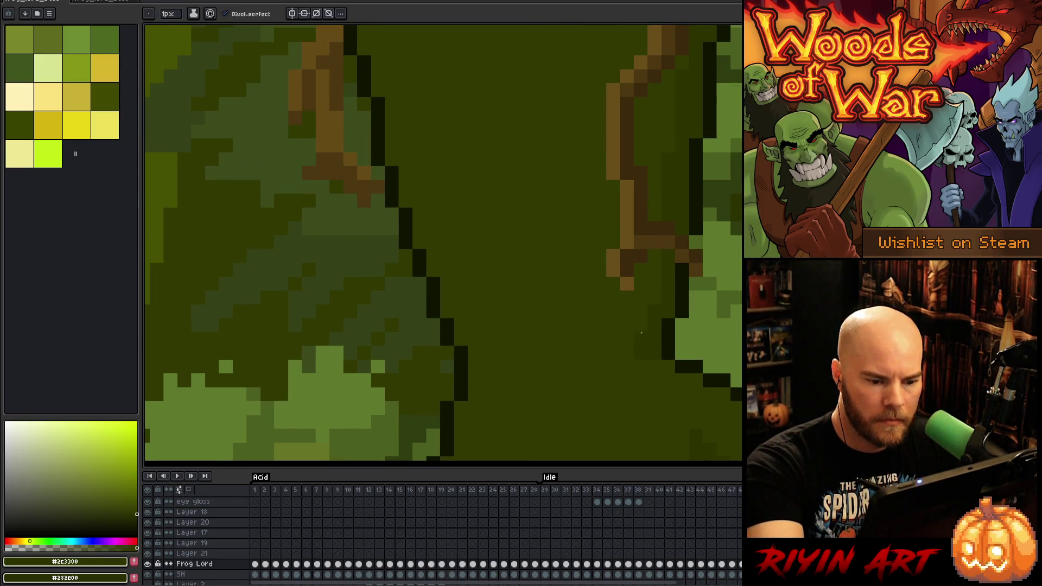
pyautogui.moveTo(655, 291)
pyautogui.mouseDown()
pyautogui.moveTo(675, 366)
pyautogui.moveTo(657, 292)
pyautogui.mouseUp()
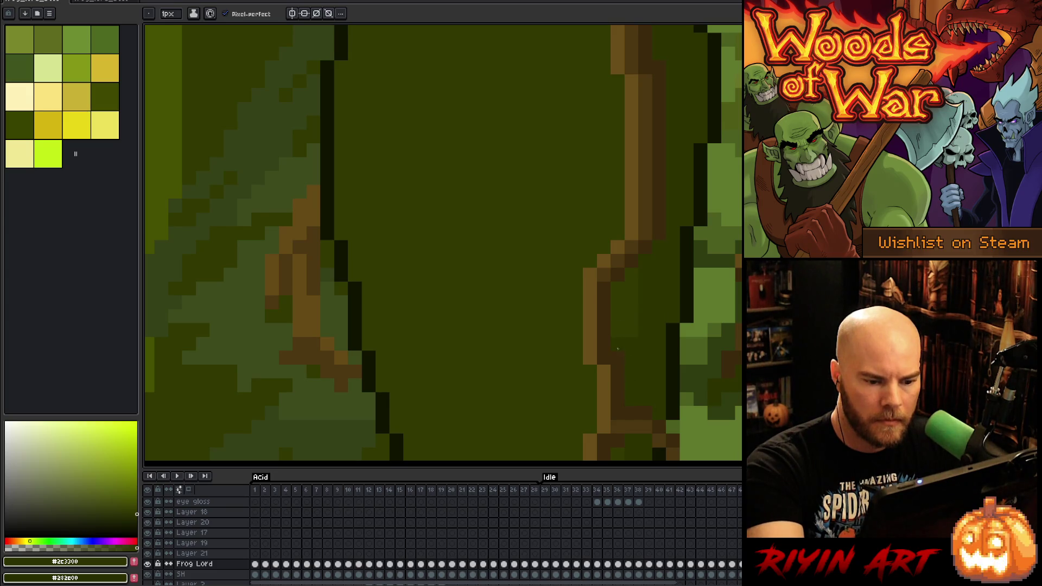
pyautogui.moveTo(632, 338); pyautogui.dragTo(693, 156)
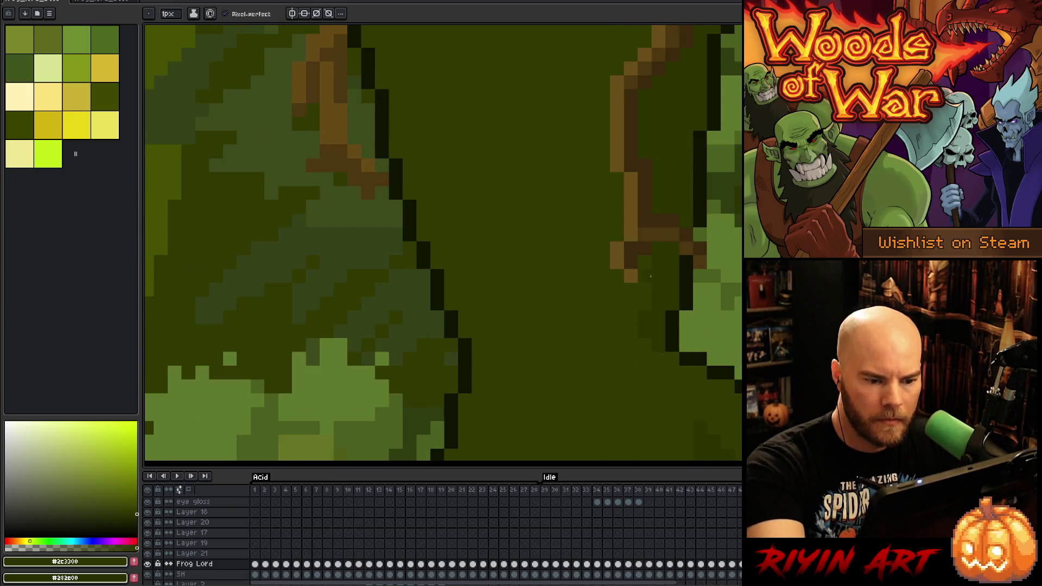
pyautogui.moveTo(637, 281)
pyautogui.mouseDown()
pyautogui.moveTo(711, 260)
pyautogui.moveTo(701, 354)
pyautogui.mouseUp()
pyautogui.moveTo(684, 151); pyautogui.dragTo(703, 325)
pyautogui.moveTo(730, 151); pyautogui.dragTo(730, 254)
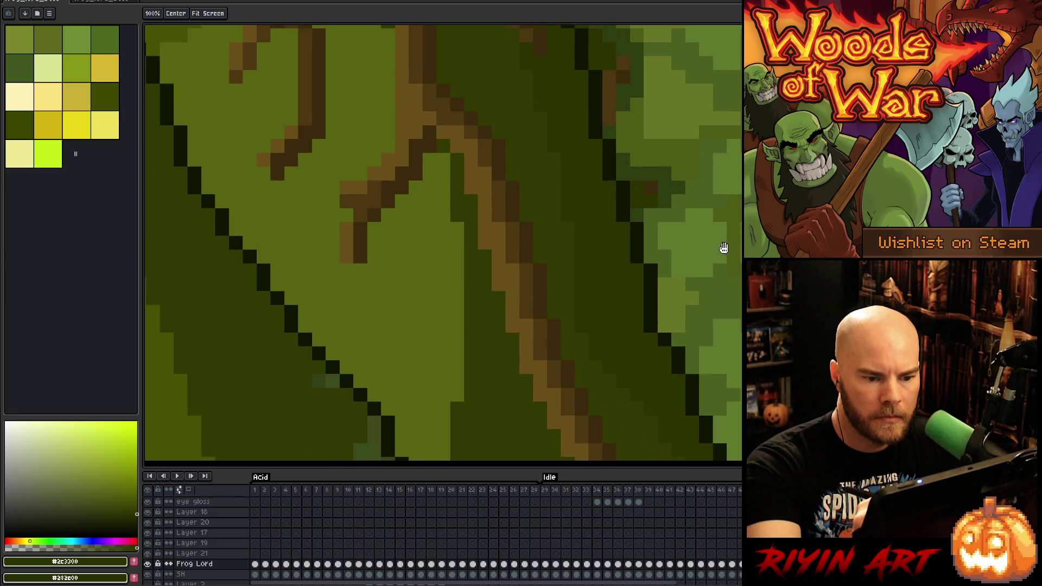
# Sample dark green #2c3300 and draw dark pixels along the foliage edge on Layer 21
pyautogui.press('b')
pyautogui.keyDown('alt'); pyautogui.click(662, 318); pyautogui.keyUp('alt')
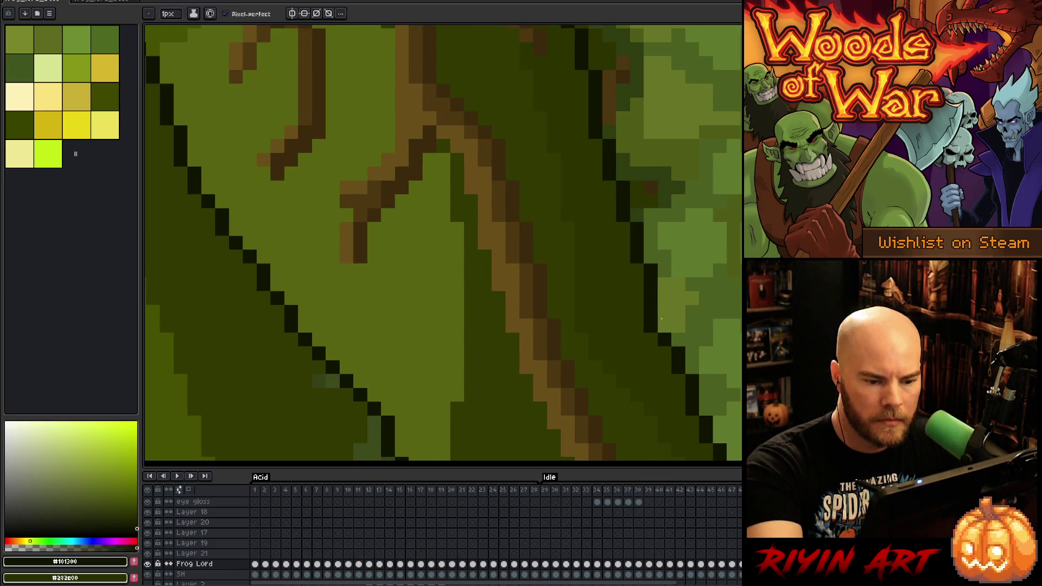
pyautogui.keyDown('ctrl'); pyautogui.click(663, 330); pyautogui.keyUp('ctrl')
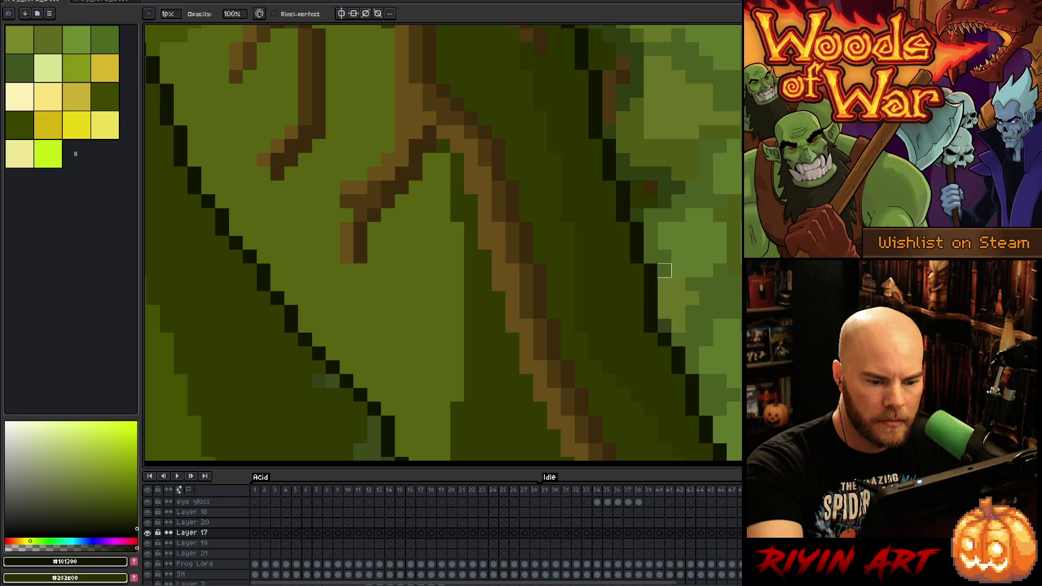
pyautogui.keyDown('ctrl'); pyautogui.click(663, 337); pyautogui.keyUp('ctrl')
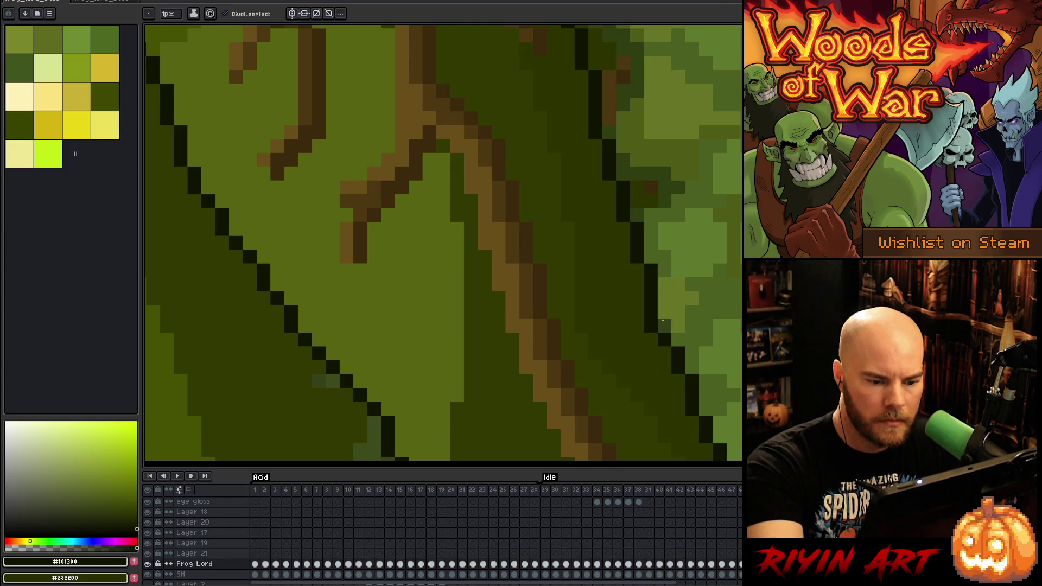
pyautogui.keyDown('ctrl'); pyautogui.click(663, 332); pyautogui.keyUp('ctrl')
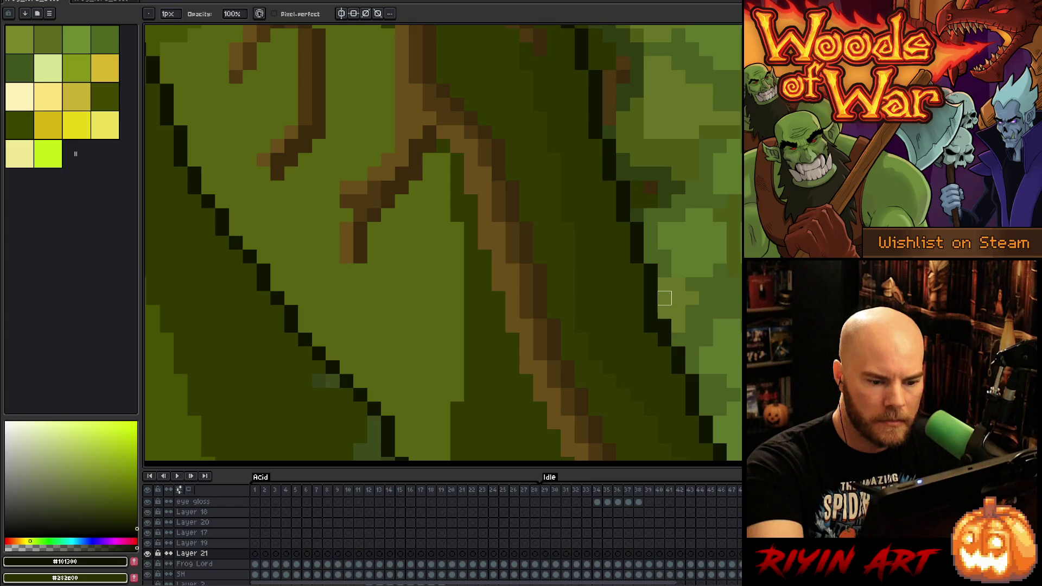
pyautogui.keyDown('alt'); pyautogui.click(663, 334); pyautogui.keyUp('alt')
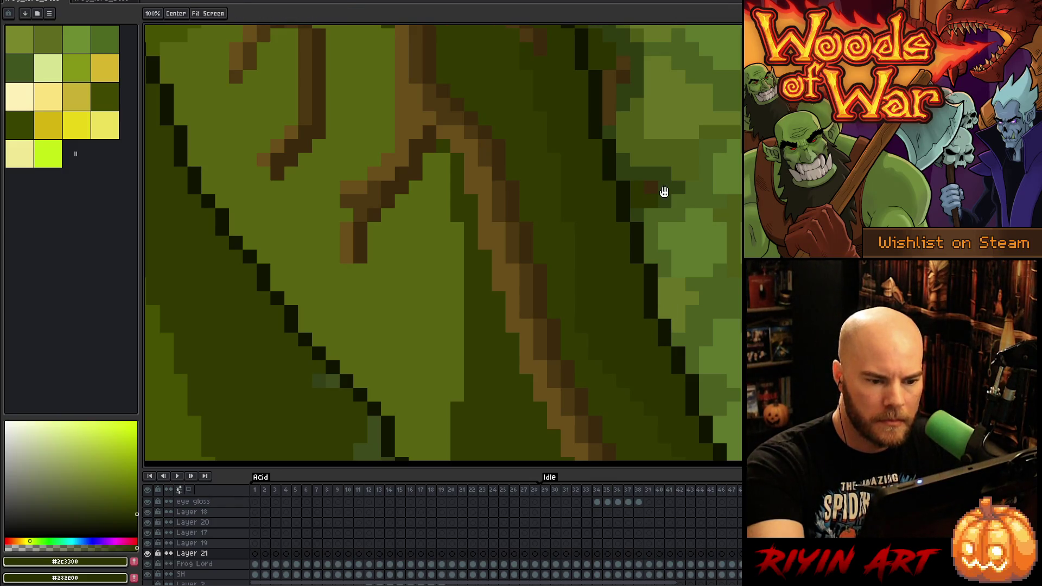
pyautogui.moveTo(663, 191); pyautogui.dragTo(681, 345)
pyautogui.moveTo(659, 258); pyautogui.dragTo(663, 342)
pyautogui.moveTo(649, 293)
pyautogui.mouseDown()
pyautogui.moveTo(658, 319)
pyautogui.moveTo(606, 305)
pyautogui.mouseUp()
pyautogui.press('b')
pyautogui.moveTo(582, 259)
pyautogui.mouseDown()
pyautogui.moveTo(581, 284)
pyautogui.moveTo(595, 283)
pyautogui.moveTo(623, 354)
pyautogui.mouseUp()
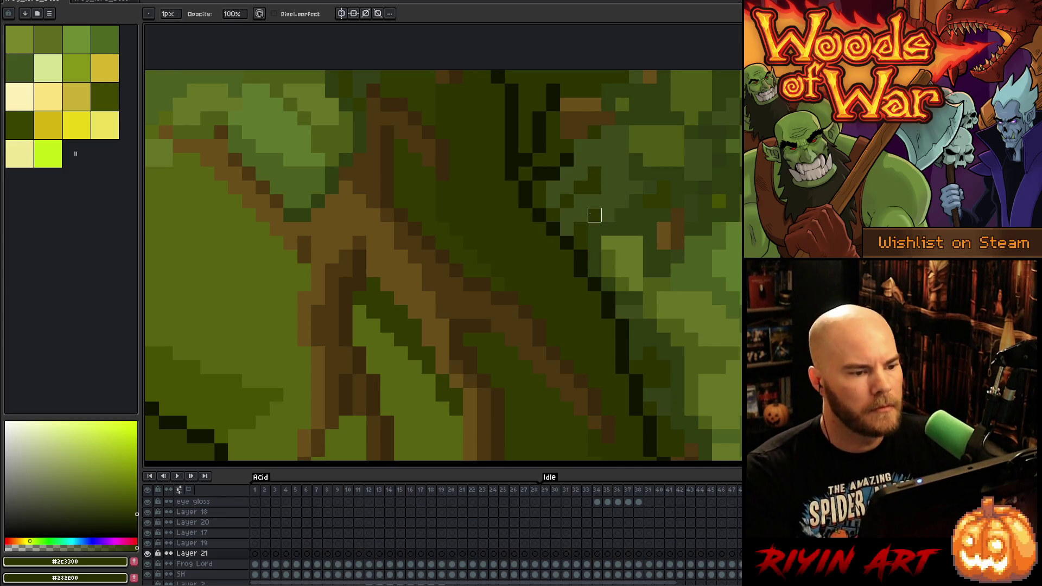
# Zoom out to review the whole frog lord and save the sprite
pyautogui.scroll(-1, 593, 214)
pyautogui.scroll(-2, 464, 256)
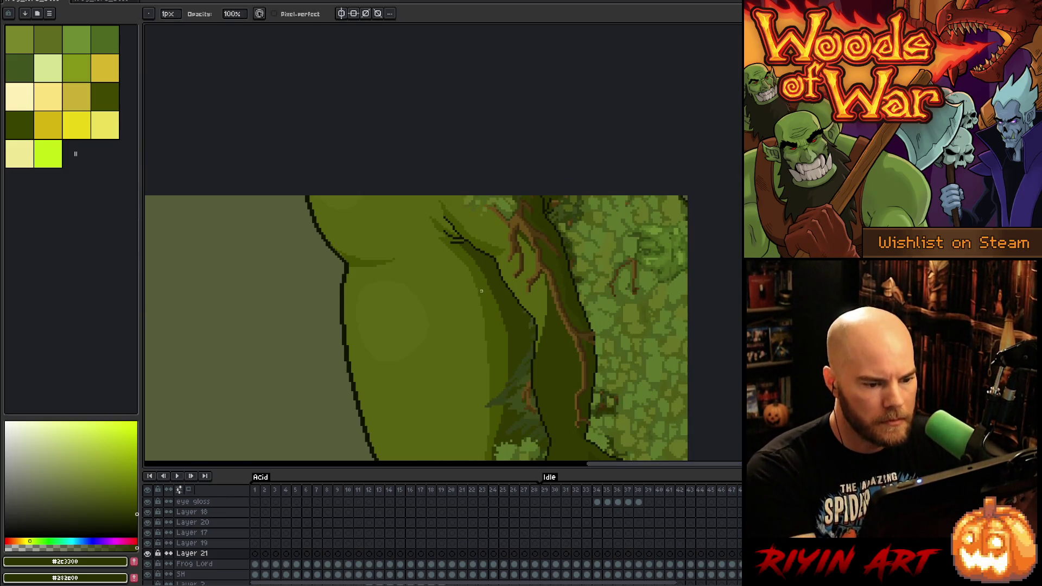
pyautogui.hotkey('ctrl', 's')
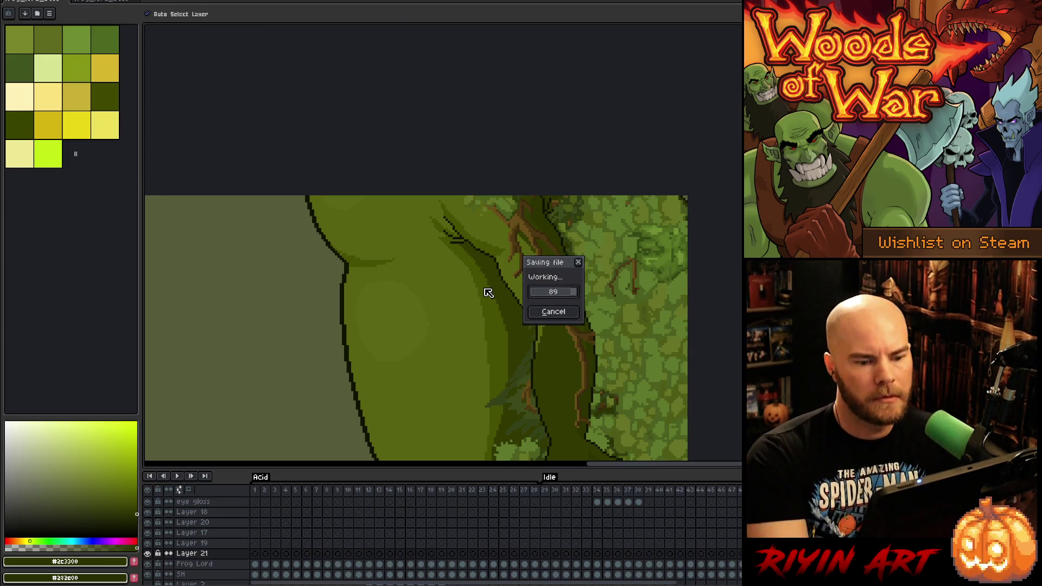
pyautogui.scroll(-2, 489, 293)
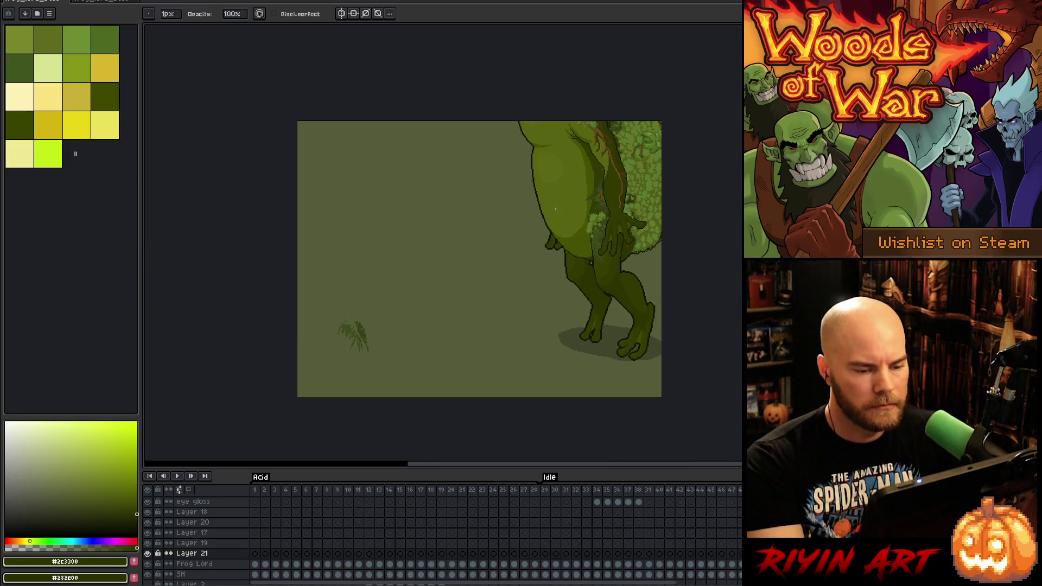
pyautogui.scroll(2, 556, 208)
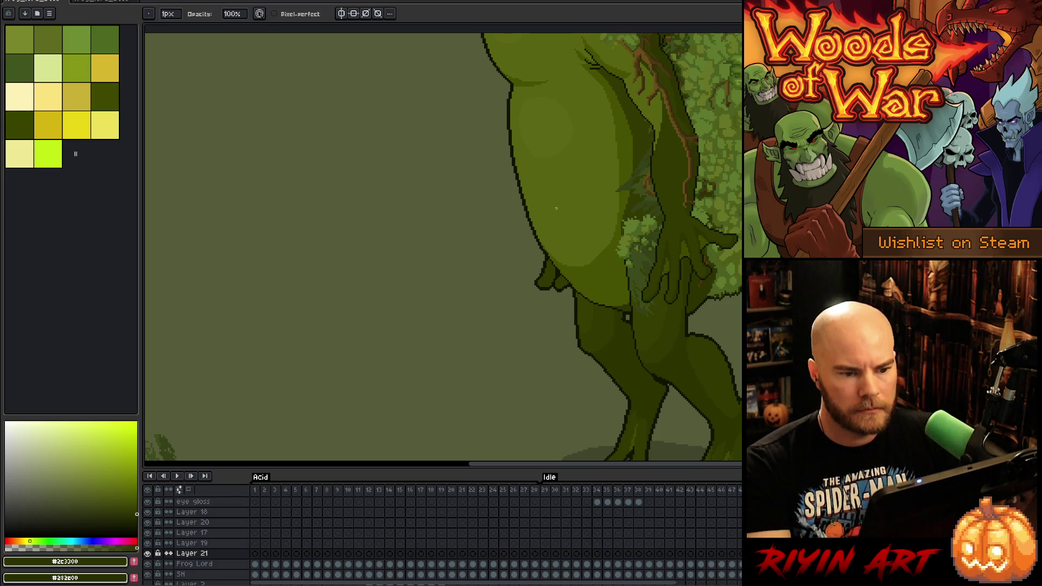
pyautogui.scroll(-2, 555, 208)
pyautogui.scroll(1, 553, 210)
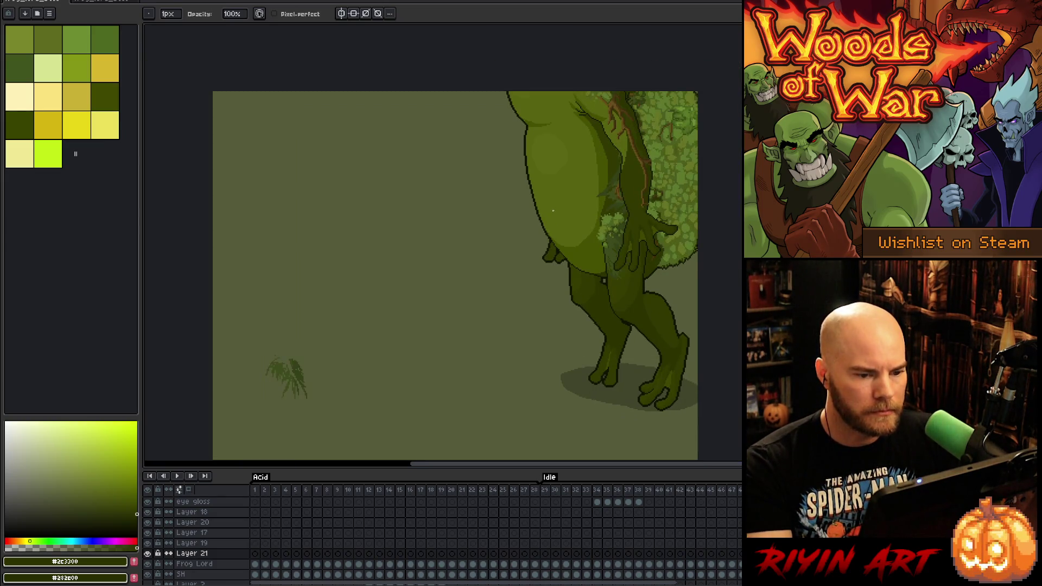
pyautogui.scroll(1, 553, 211)
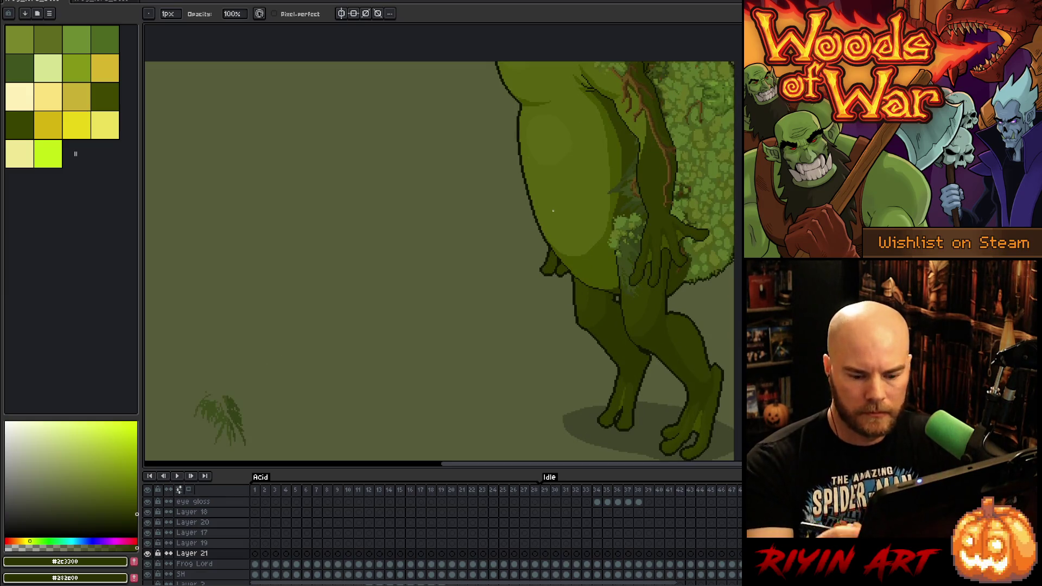
# Lasso and cut the grass tuft at lower left, then check Layers 18 and 17
pyautogui.press('v')
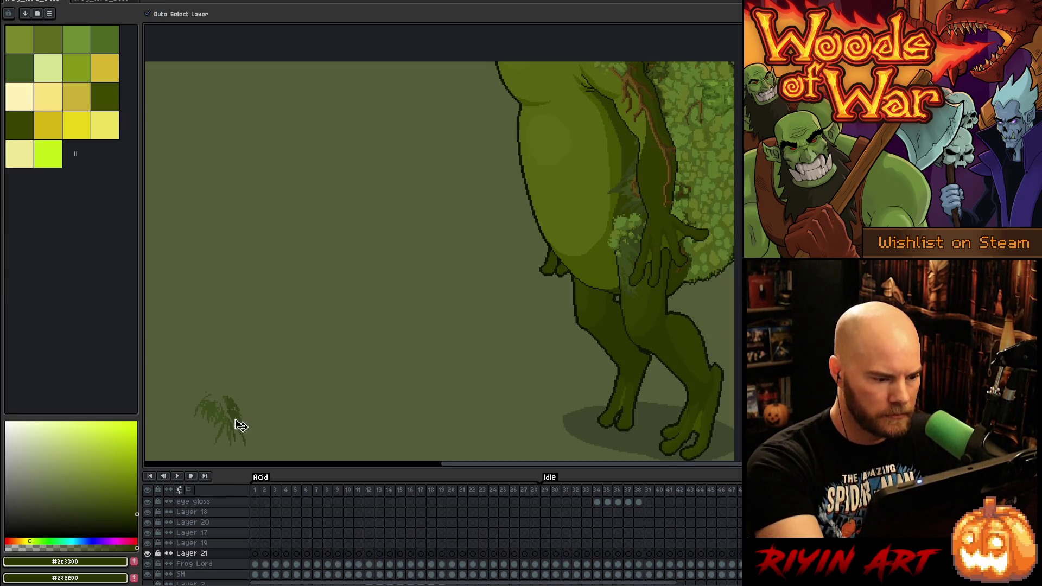
pyautogui.press('q')
pyautogui.moveTo(266, 417)
pyautogui.mouseDown()
pyautogui.moveTo(265, 426)
pyautogui.moveTo(186, 418)
pyautogui.moveTo(276, 410)
pyautogui.mouseUp()
pyautogui.hotkey('ctrl', 'x')
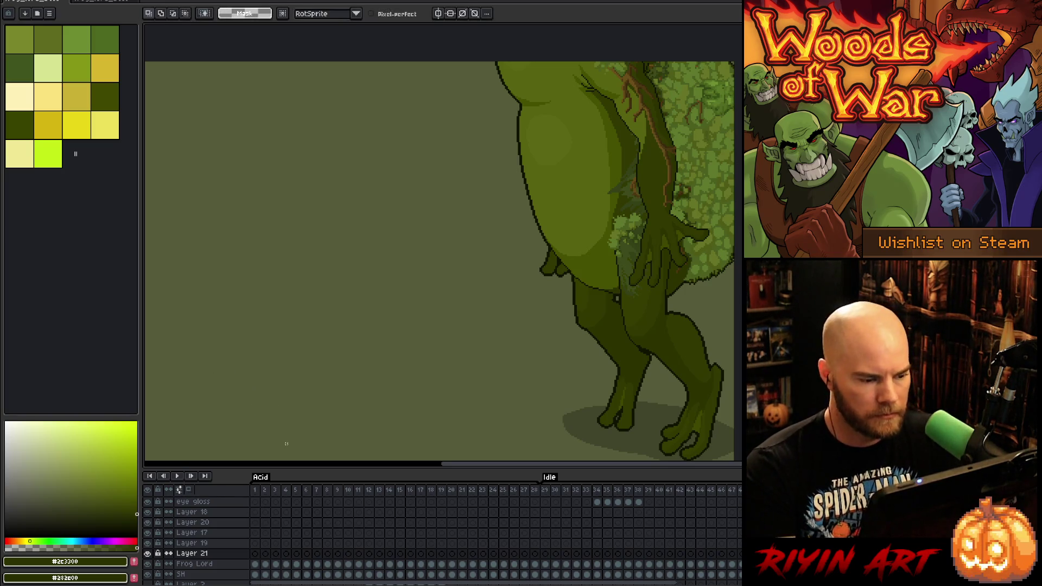
pyautogui.click(188, 513)
pyautogui.click(147, 512)
pyautogui.click(148, 512)
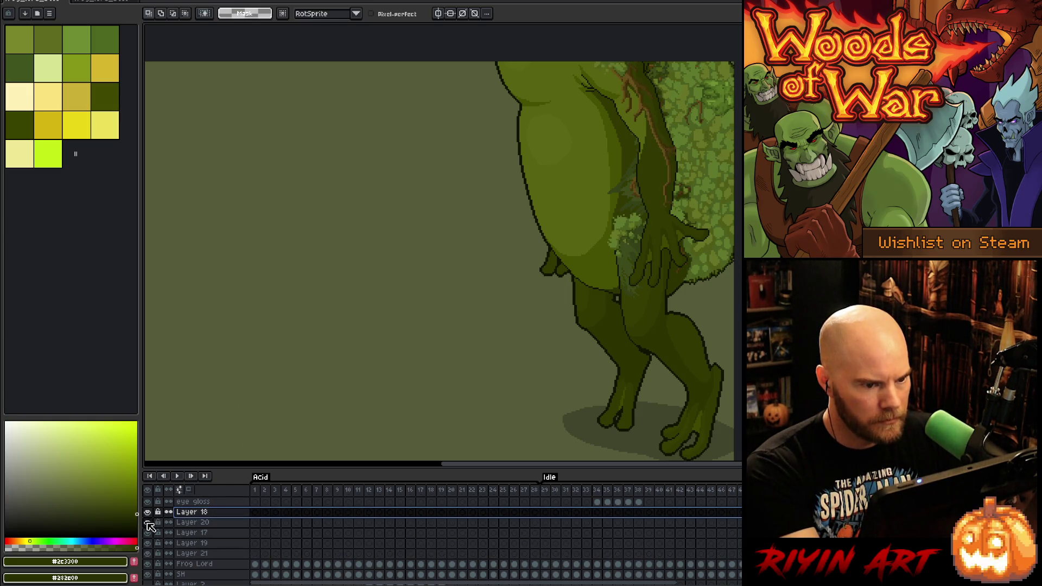
pyautogui.click(191, 533)
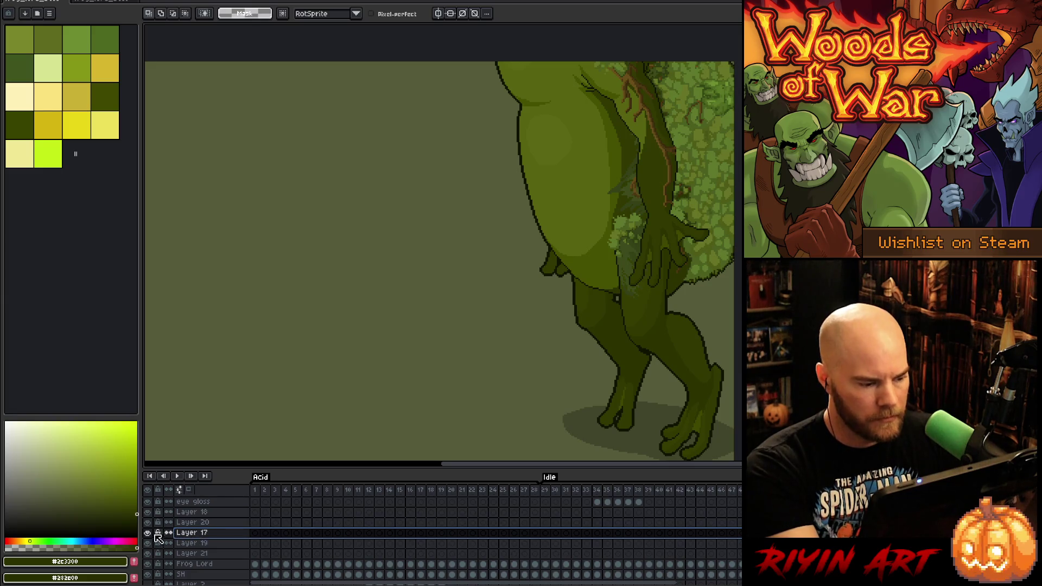
pyautogui.click(150, 534)
pyautogui.click(151, 534)
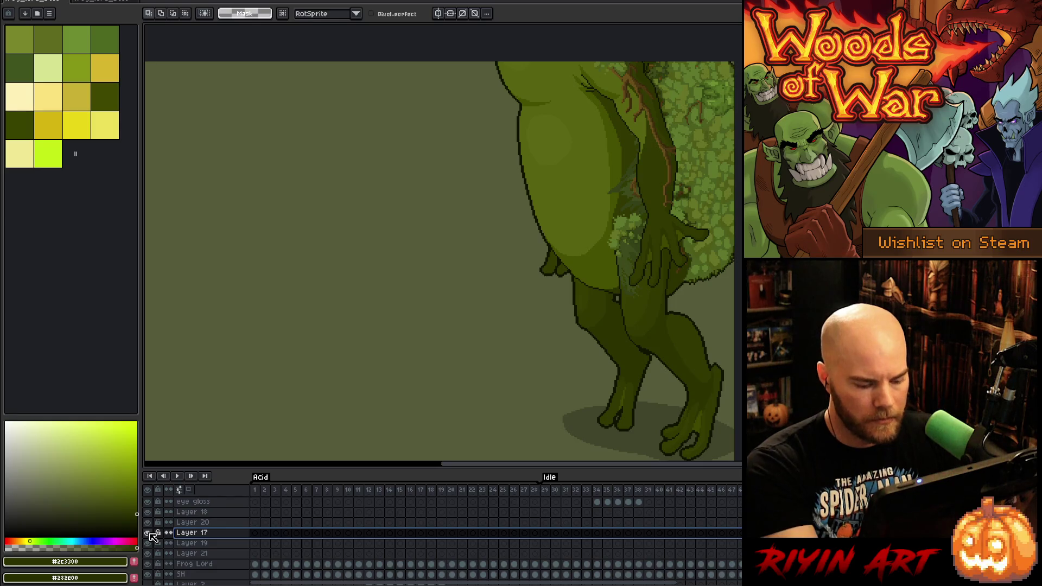
# Paste the grass tuft onto new Layer 22 and place it at the frog's top by the roots
pyautogui.hotkey('shift', 'n')
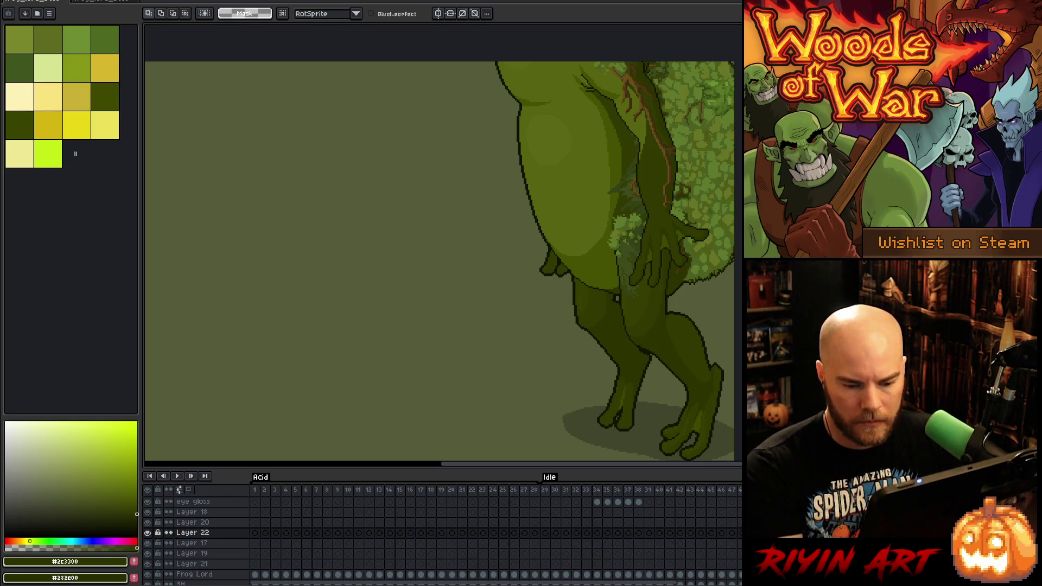
pyautogui.hotkey('ctrl', 'v')
pyautogui.moveTo(226, 418)
pyautogui.mouseDown()
pyautogui.moveTo(590, 122)
pyautogui.moveTo(627, 72)
pyautogui.mouseUp()
pyautogui.press('Return')
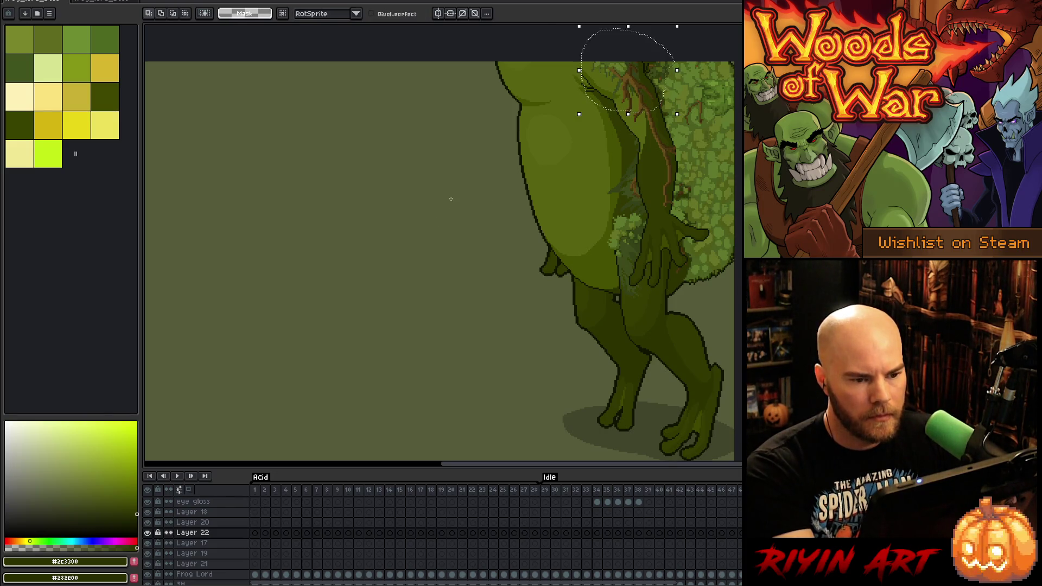
pyautogui.scroll(-2, 422, 253)
pyautogui.scroll(1, 422, 254)
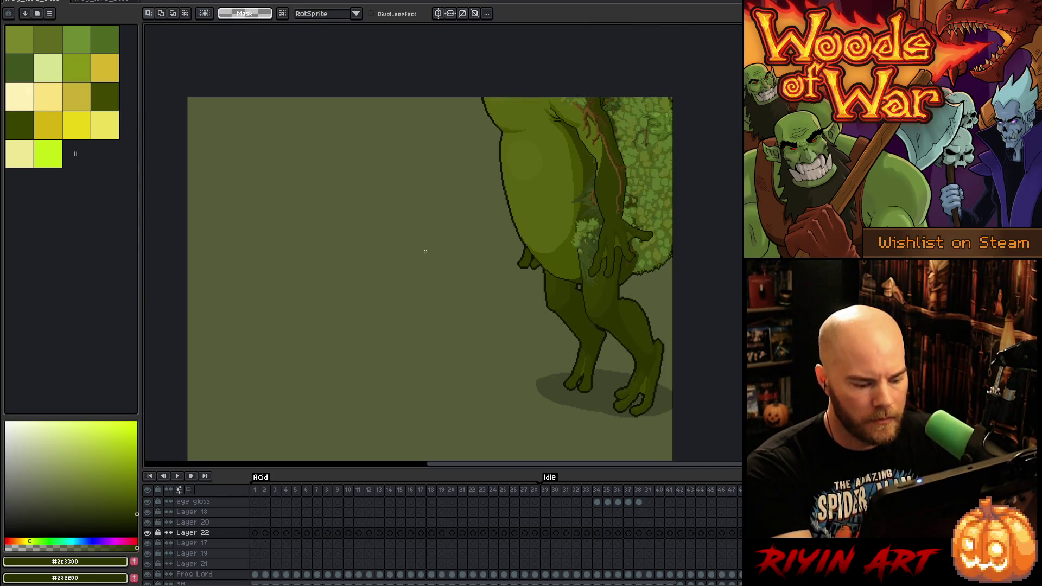
pyautogui.hotkey('ctrl', 'v')
pyautogui.moveTo(607, 150); pyautogui.dragTo(599, 126)
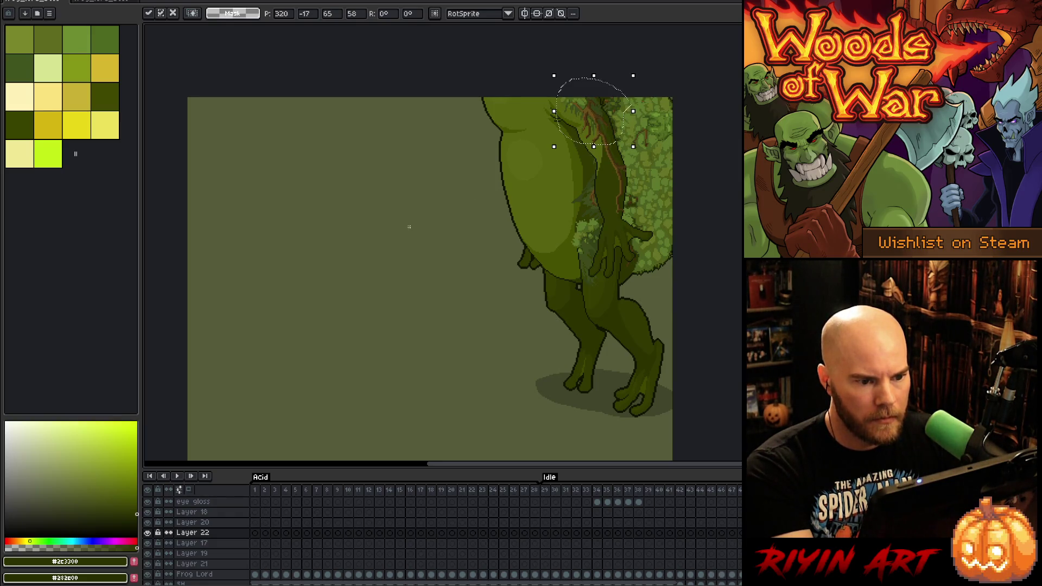
pyautogui.click(412, 236)
pyautogui.scroll(-2, 411, 237)
pyautogui.scroll(1, 418, 248)
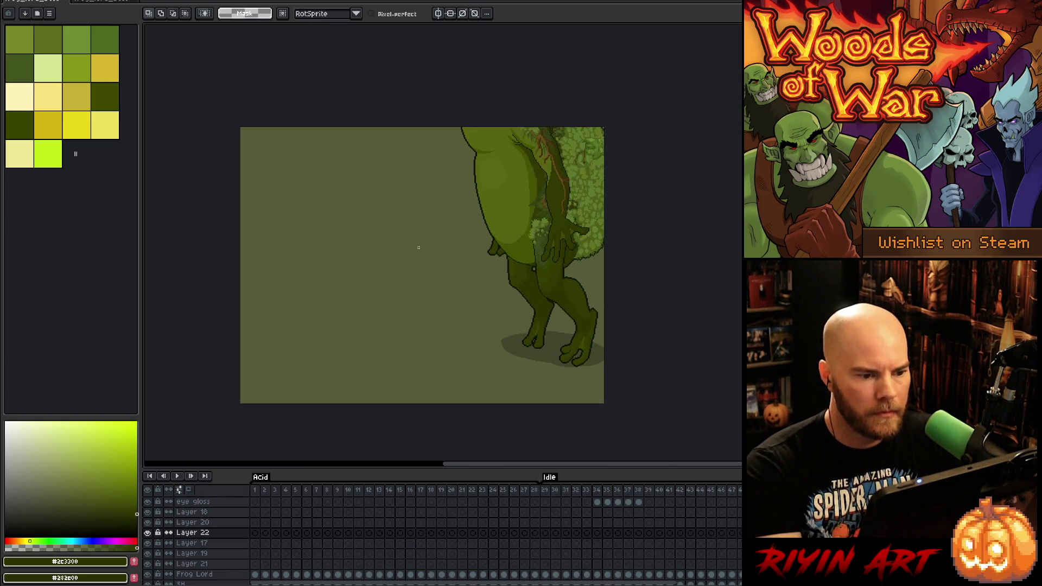
pyautogui.rightClick(523, 256)
pyautogui.click(559, 290)
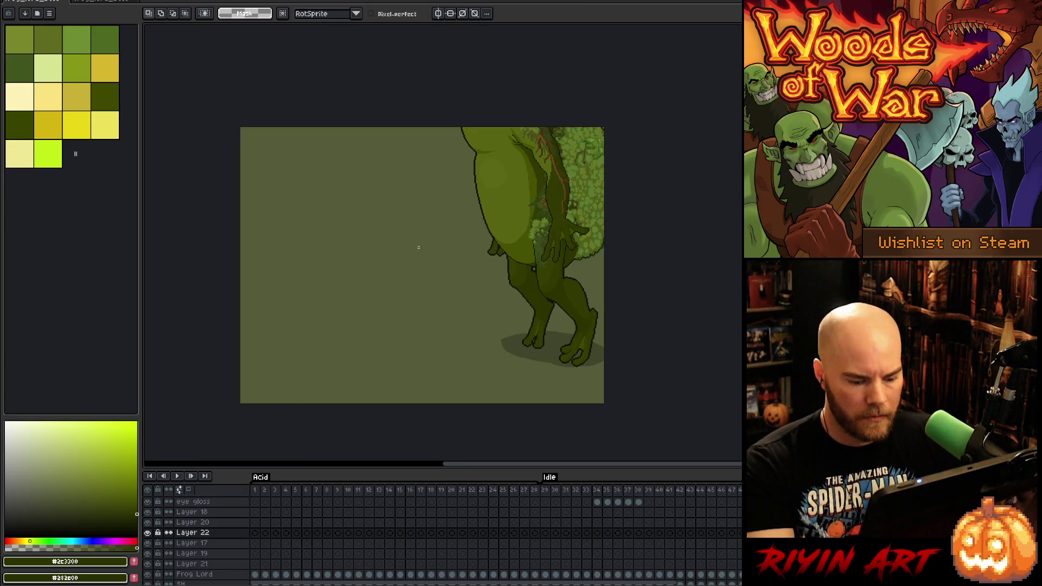
# Preview the animation, then paste the mossy texture onto Layer 18 over the frog's upper leg
pyautogui.press('Return')
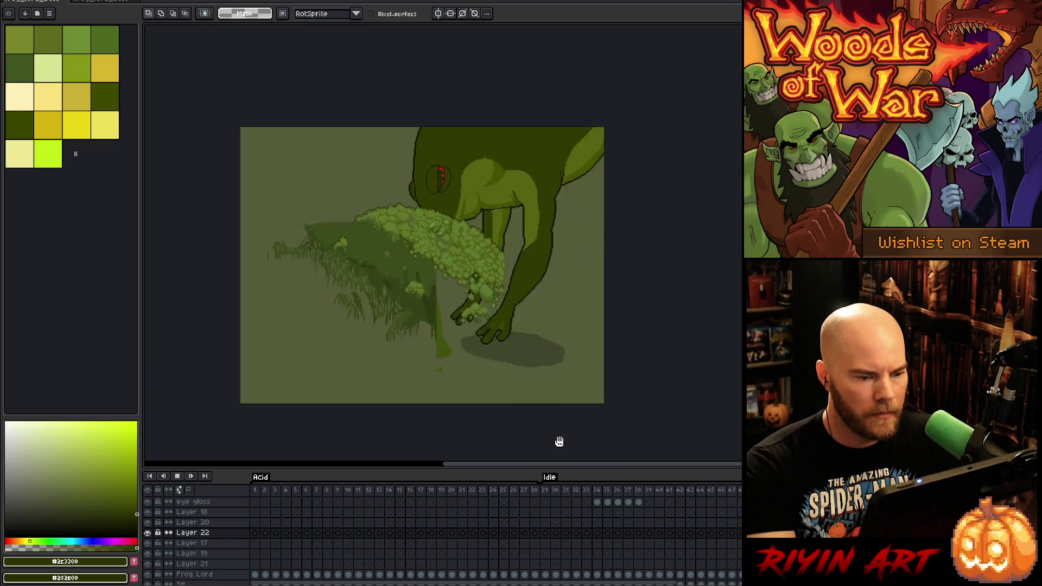
pyautogui.press('Return')
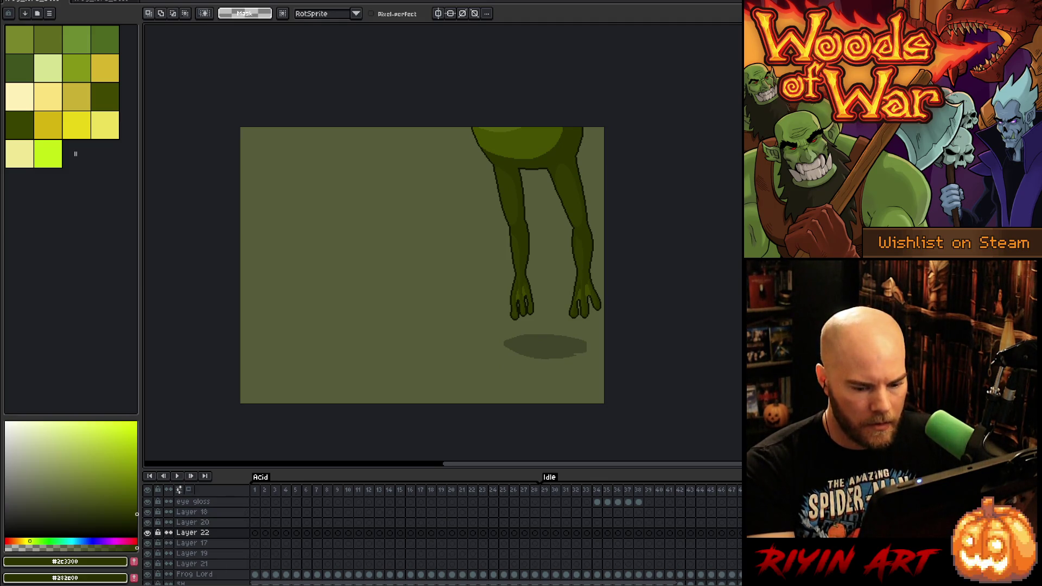
pyautogui.moveTo(147, 512); pyautogui.dragTo(147, 564)
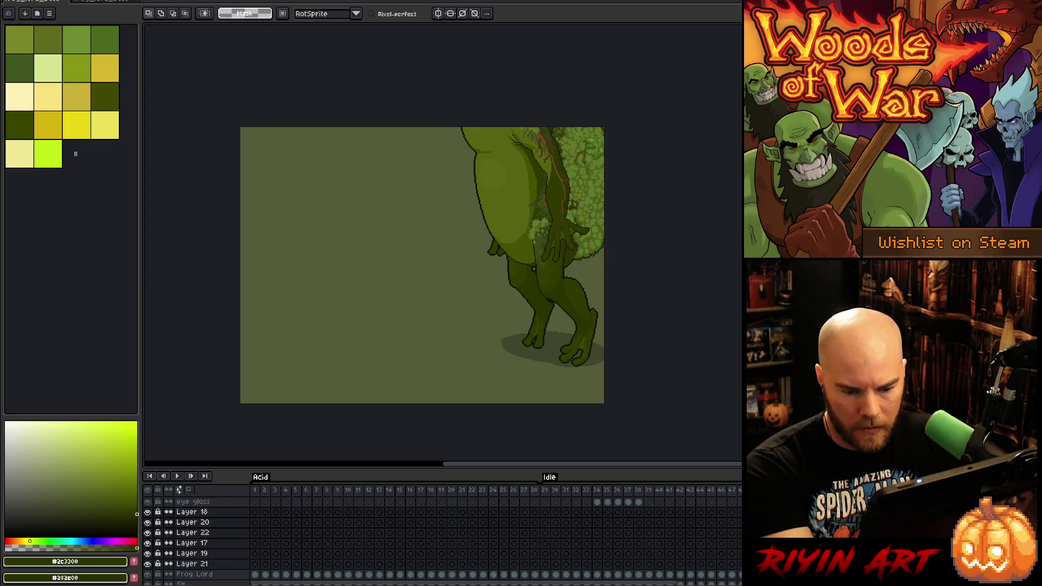
pyautogui.keyDown('alt'); pyautogui.click(147, 512); pyautogui.keyUp('alt')
pyautogui.hotkey('ctrl', 'v')
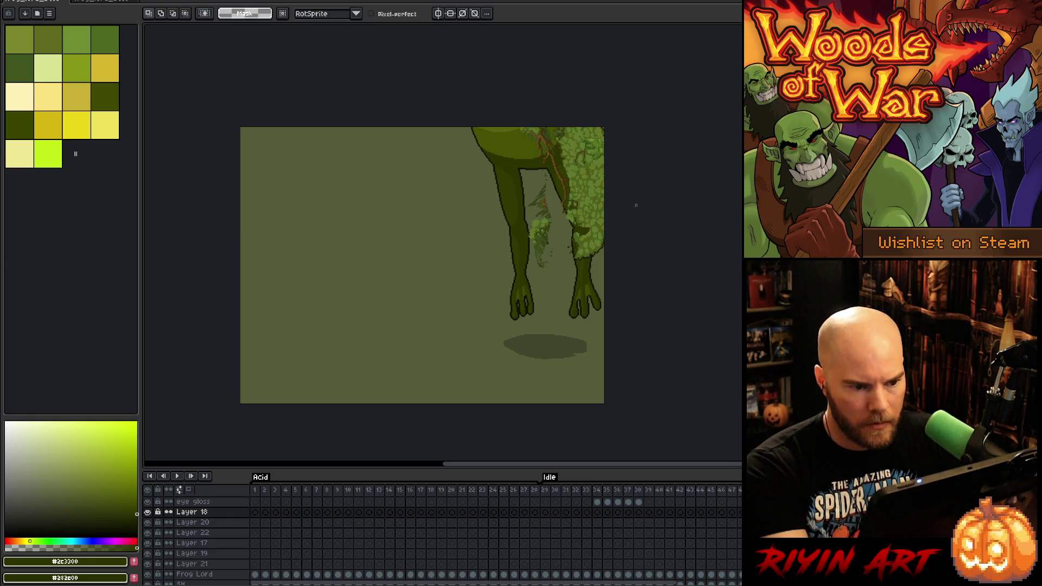
pyautogui.press('Return')
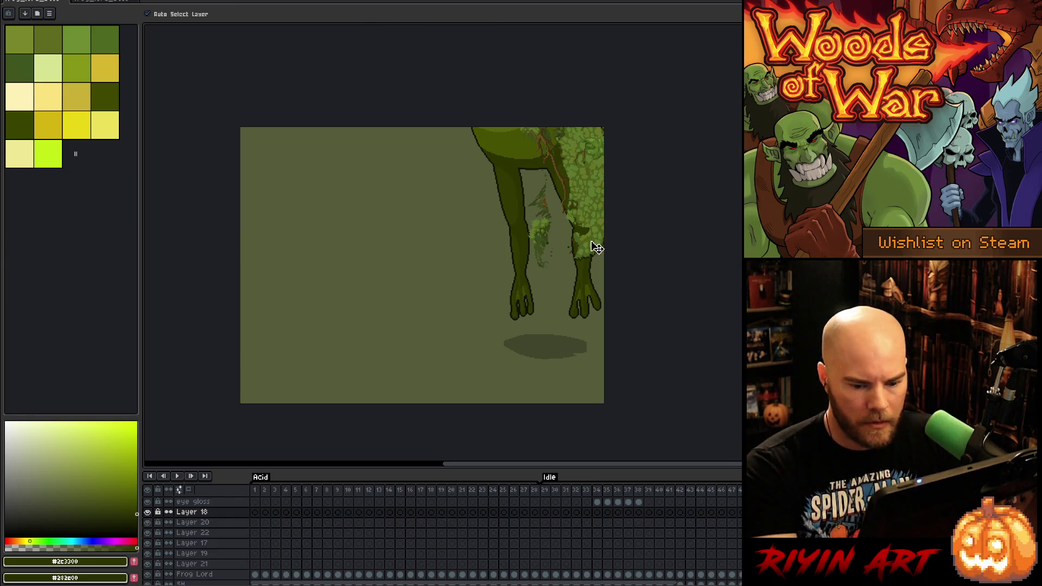
# Shift the content of Layers 18–21 upward together with the Move tool
pyautogui.keyDown('shift'); pyautogui.click(192, 563); pyautogui.keyUp('shift')
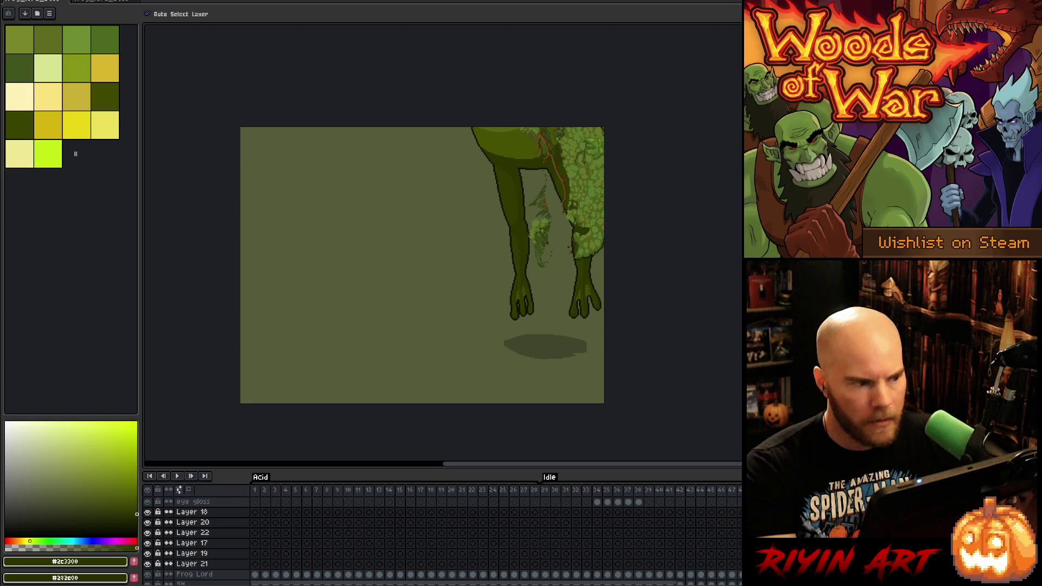
pyautogui.click(182, 15)
pyautogui.moveTo(591, 246)
pyautogui.mouseDown()
pyautogui.moveTo(607, 138)
pyautogui.moveTo(596, 139)
pyautogui.mouseUp()
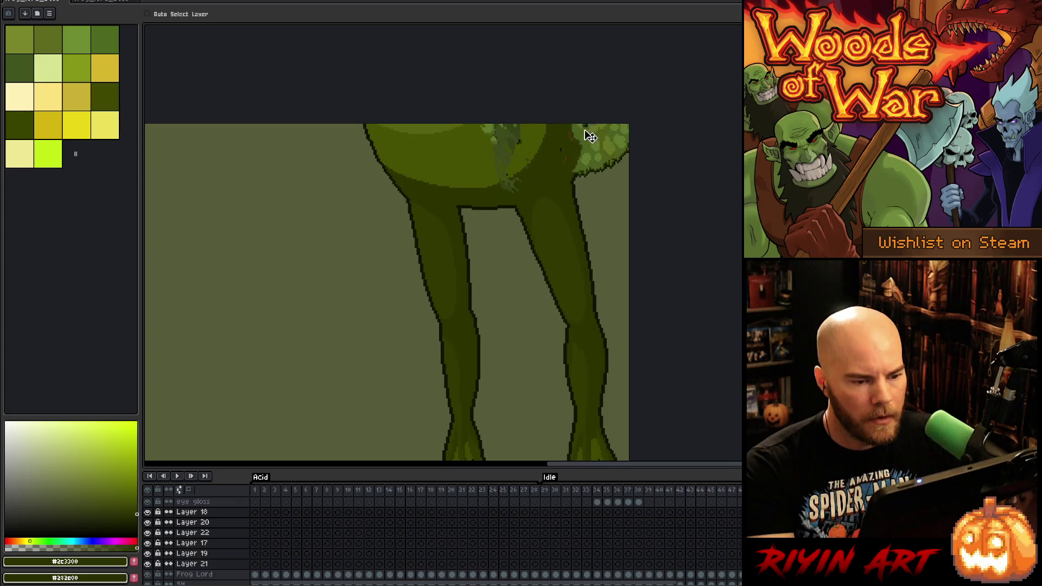
# Lasso around the frog's upper thigh, extending the selection to the right
pyautogui.scroll(1, 589, 136)
pyautogui.scroll(1, 588, 134)
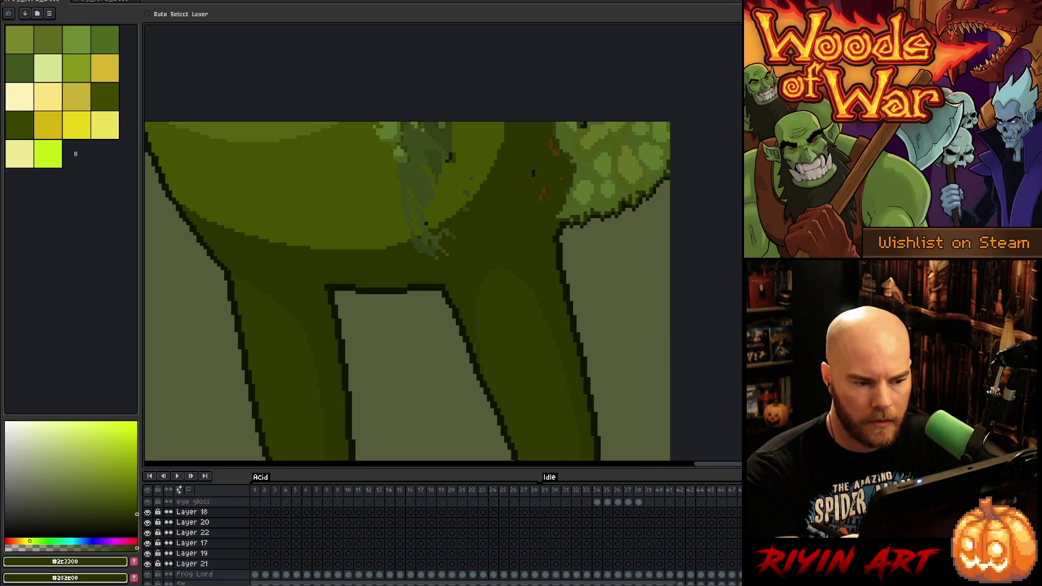
pyautogui.press('m')
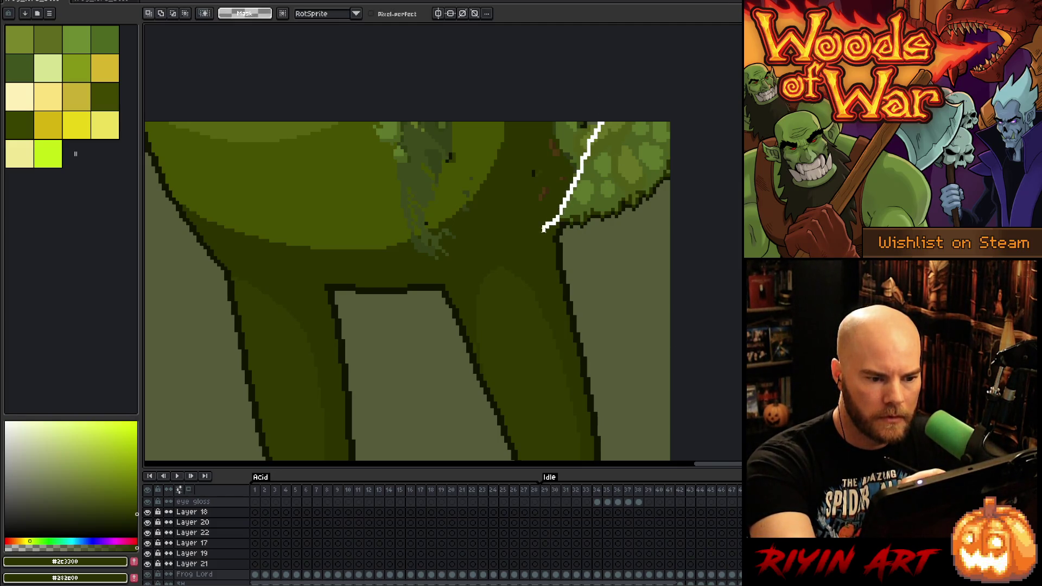
pyautogui.moveTo(477, 268); pyautogui.dragTo(336, 124)
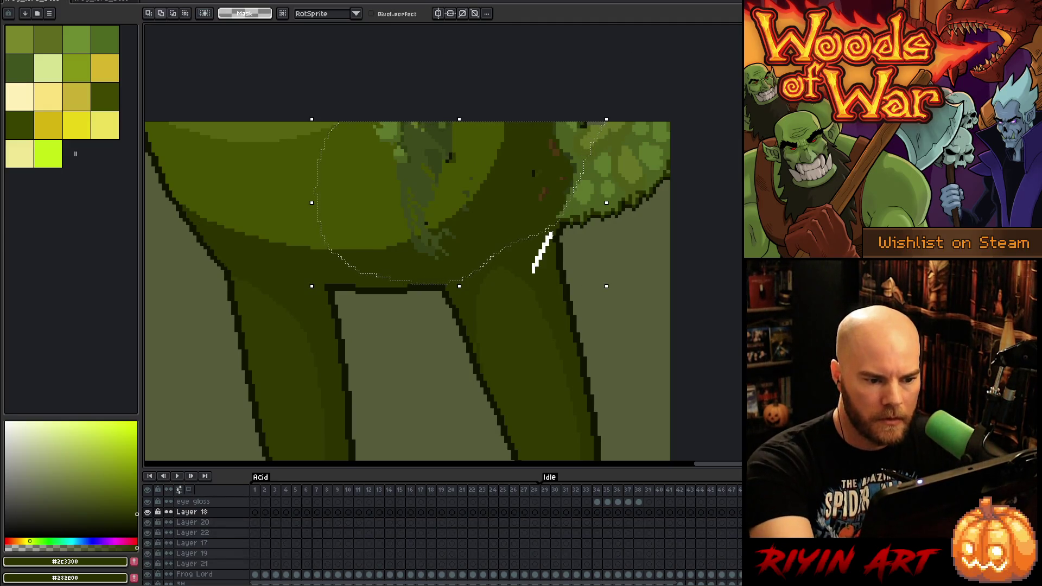
pyautogui.moveTo(534, 272); pyautogui.dragTo(534, 273)
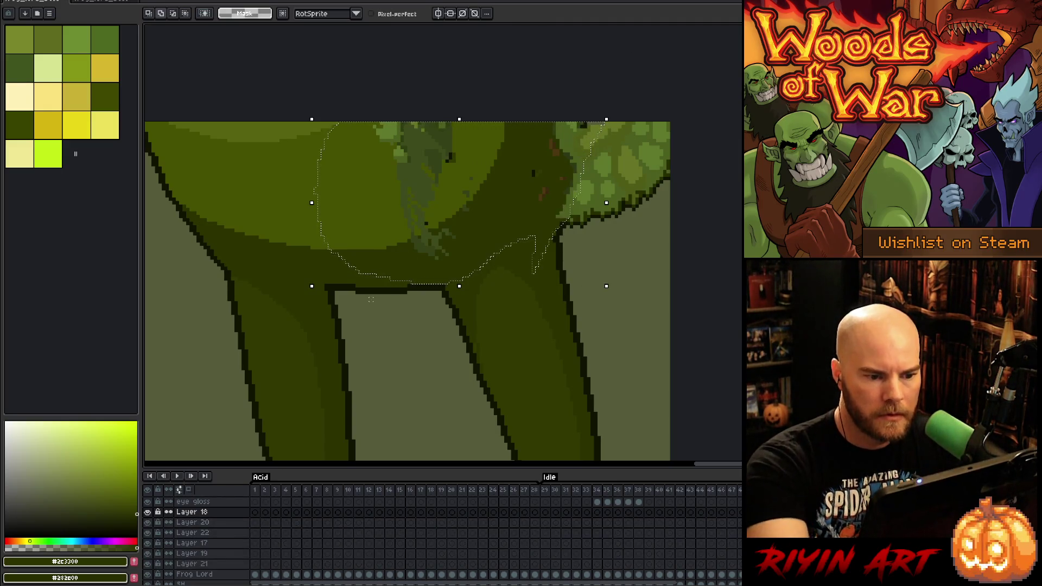
# Show the foliage layers again and switch to the Frog Lord layer with the pencil
pyautogui.moveTo(147, 522); pyautogui.dragTo(147, 564)
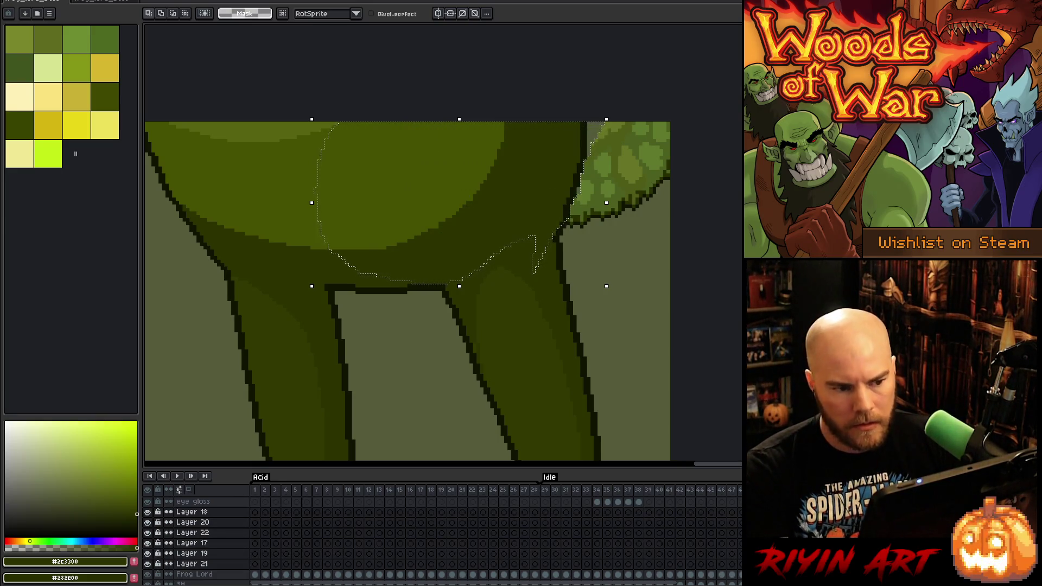
pyautogui.keyDown('alt'); pyautogui.click(148, 574); pyautogui.keyUp('alt')
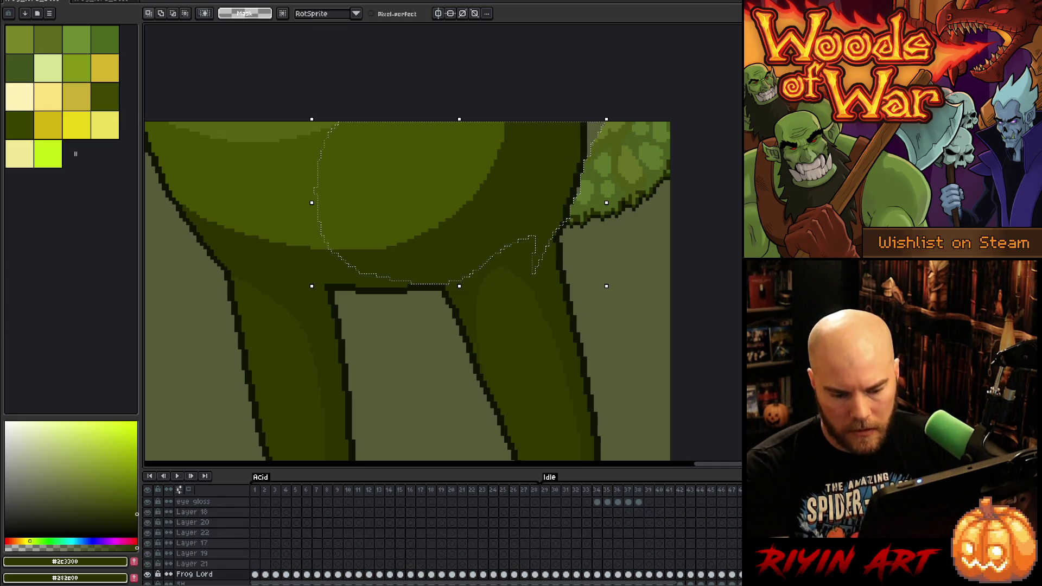
pyautogui.press('b')
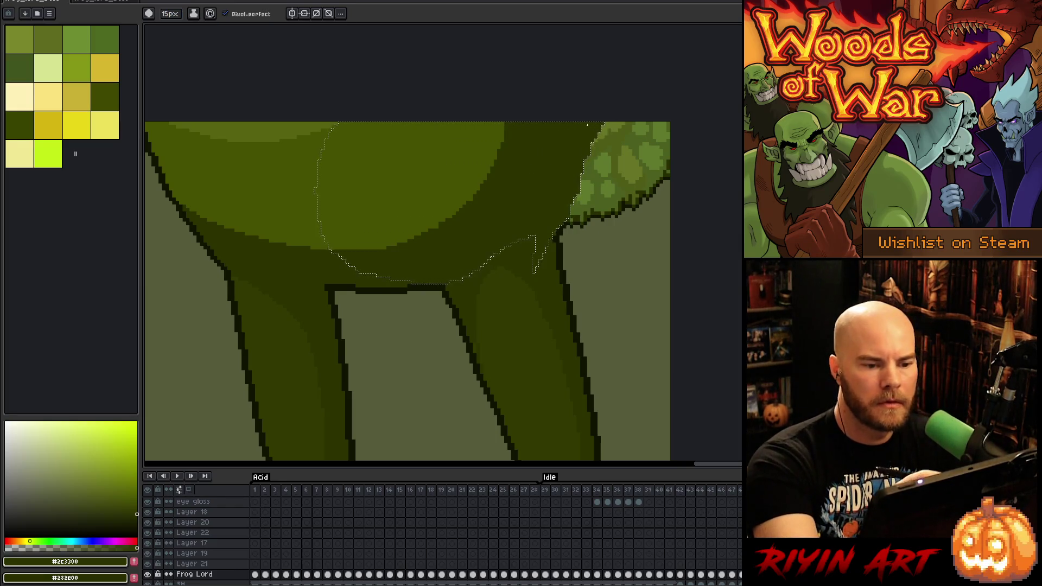
# Zoom out, make Layer 17 active with the Move tool, and save with Ctrl+S
pyautogui.scroll(-3, 404, 238)
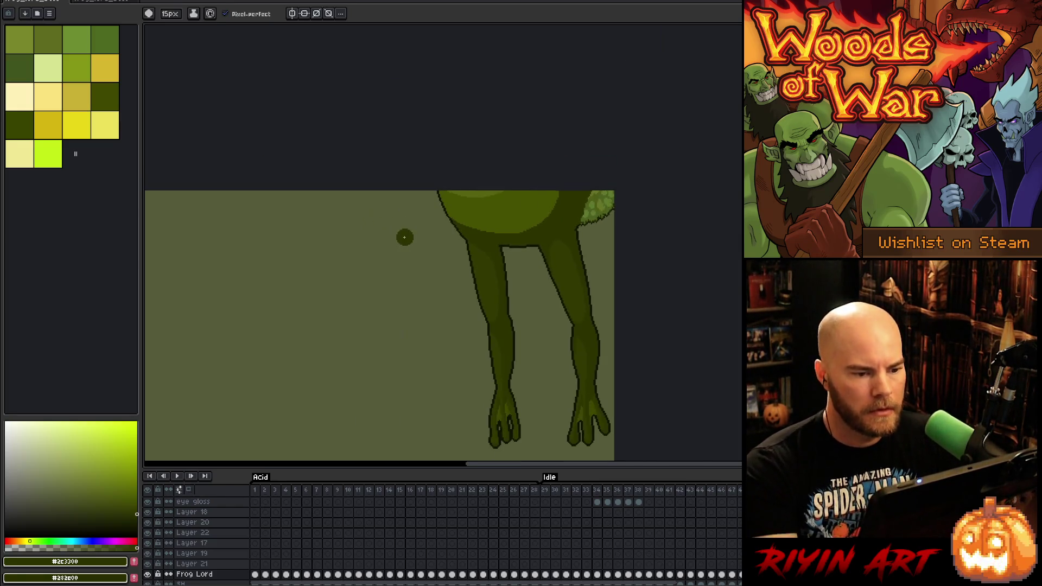
pyautogui.scroll(-2, 405, 237)
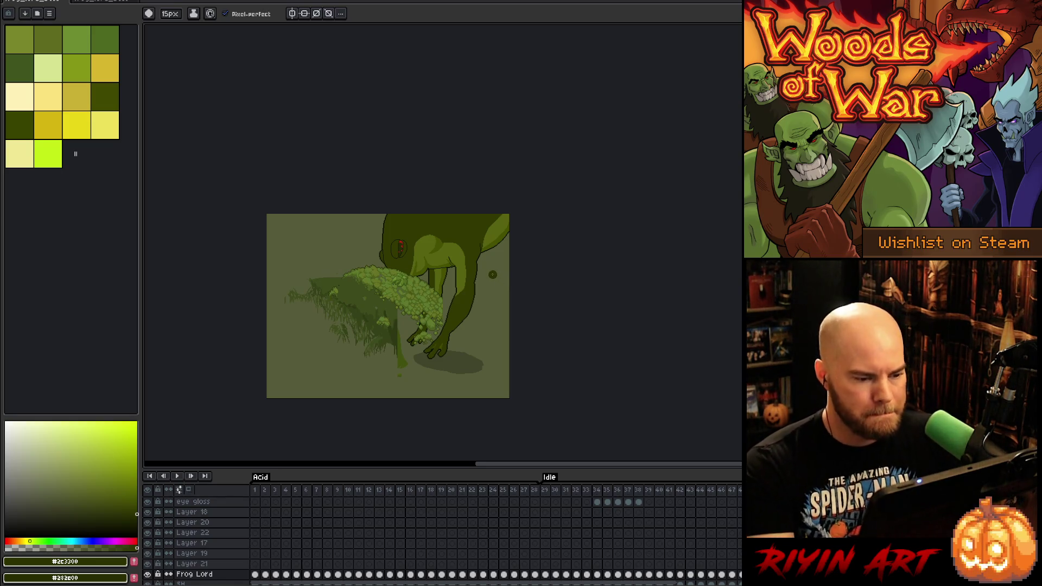
pyautogui.press('v')
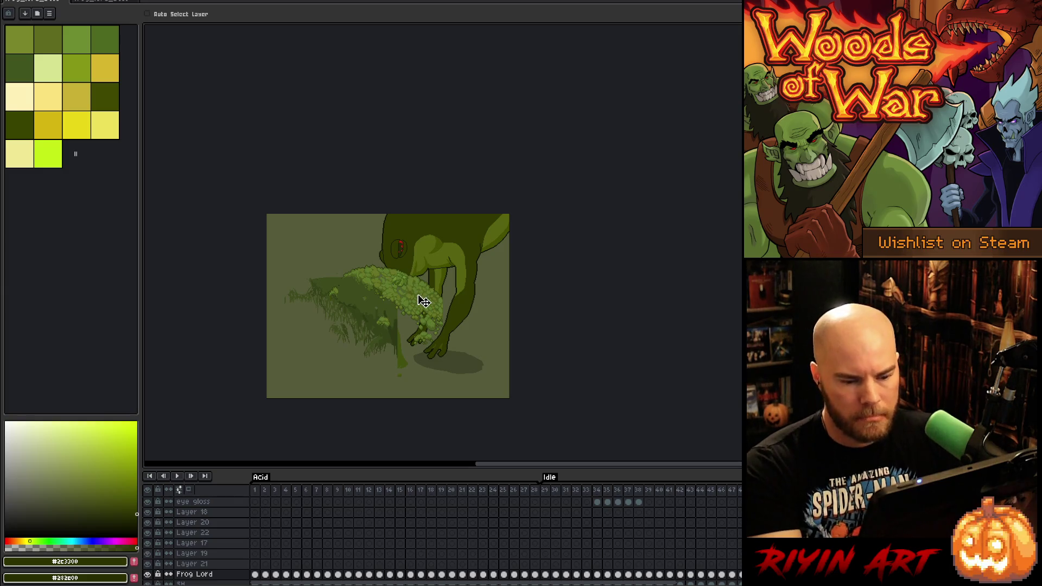
pyautogui.click(191, 542)
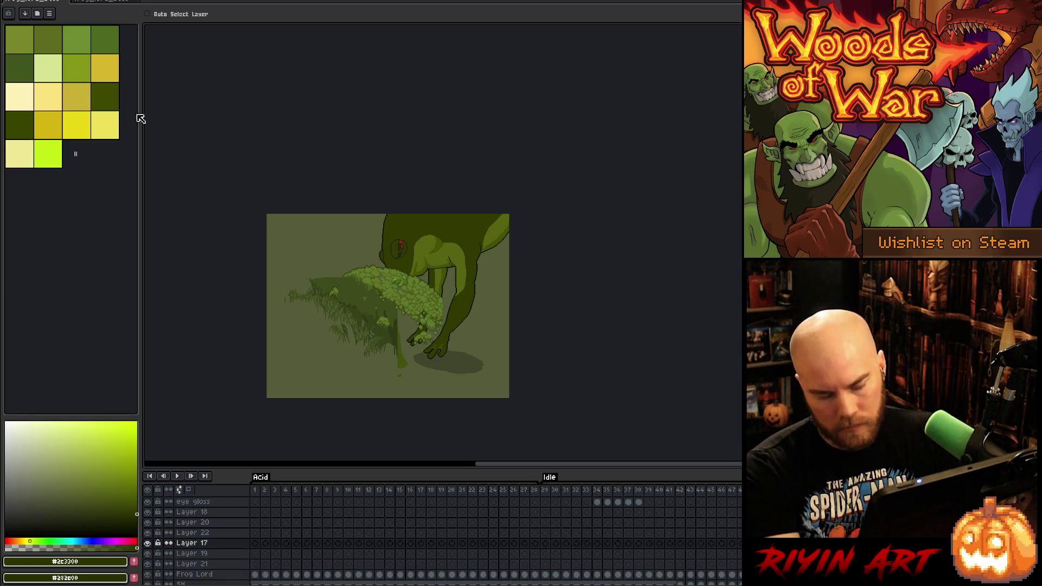
pyautogui.hotkey('ctrl', 's')
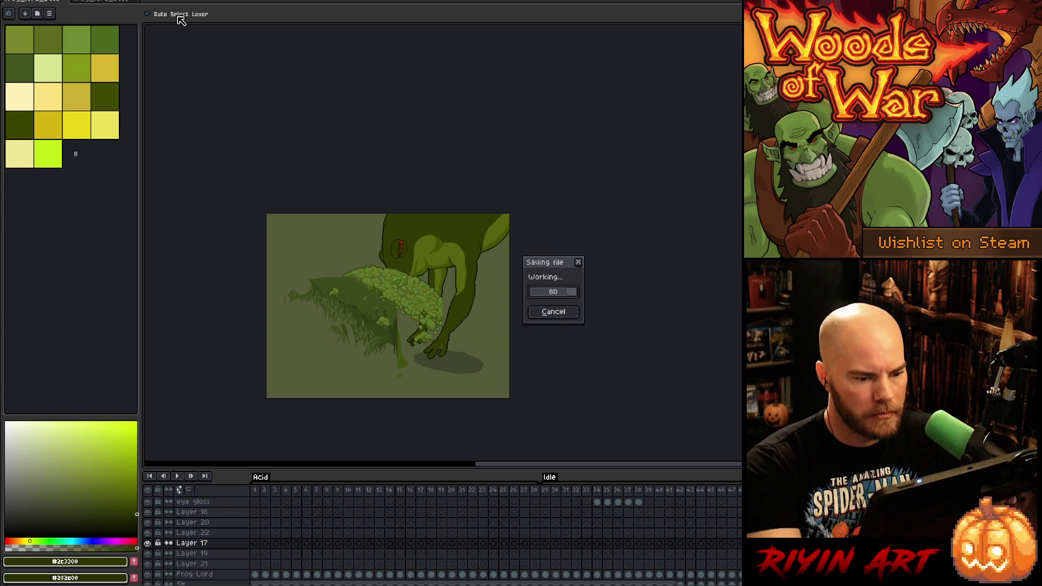
pyautogui.scroll(3, 380, 266)
# Shift the Layer 17 moss up and right, then delete the moss lassoed on the leg
pyautogui.moveTo(467, 328)
pyautogui.mouseDown()
pyautogui.moveTo(500, 295)
pyautogui.moveTo(478, 304)
pyautogui.moveTo(487, 307)
pyautogui.moveTo(491, 286)
pyautogui.mouseUp()
pyautogui.press('m')
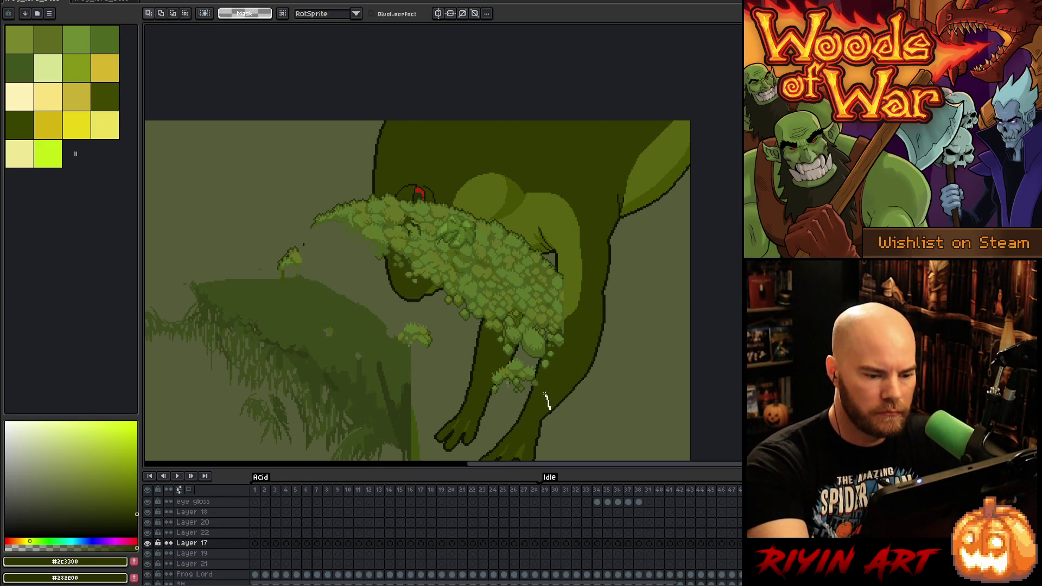
pyautogui.moveTo(550, 409)
pyautogui.mouseDown()
pyautogui.moveTo(435, 375)
pyautogui.moveTo(688, 440)
pyautogui.moveTo(632, 446)
pyautogui.mouseUp()
pyautogui.press('Delete')
# Move the small moss clumps down-left onto the ground
pyautogui.moveTo(627, 329)
pyautogui.mouseDown()
pyautogui.moveTo(326, 158)
pyautogui.moveTo(586, 410)
pyautogui.mouseUp()
pyautogui.moveTo(624, 374); pyautogui.dragTo(626, 376)
pyautogui.click(261, 157)
pyautogui.moveTo(332, 301); pyautogui.dragTo(293, 235)
pyautogui.moveTo(292, 269)
pyautogui.mouseDown()
pyautogui.moveTo(399, 399)
pyautogui.moveTo(446, 417)
pyautogui.moveTo(205, 435)
pyautogui.mouseUp()
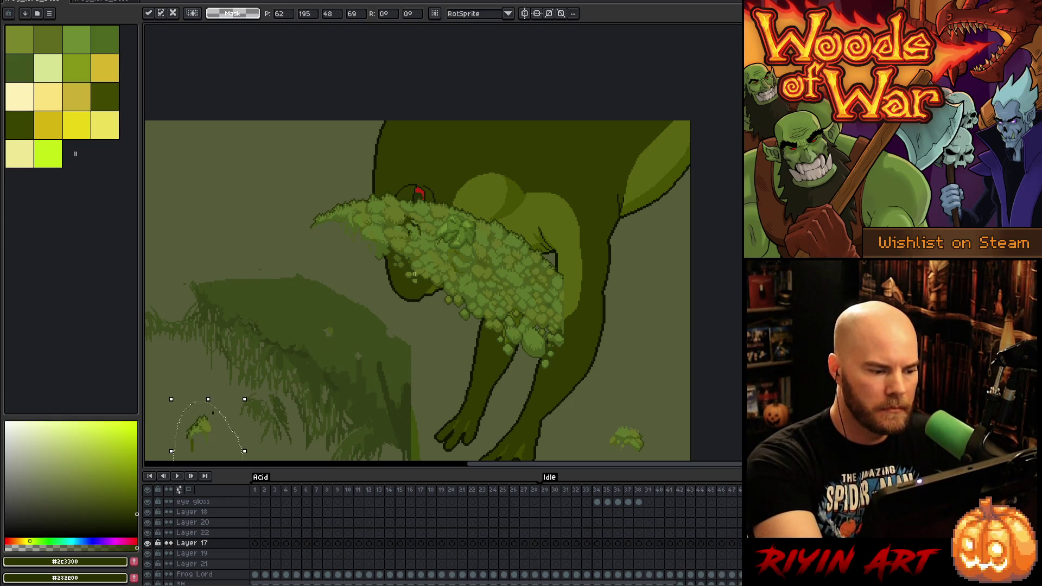
pyautogui.moveTo(595, 412)
pyautogui.mouseDown()
pyautogui.moveTo(304, 171)
pyautogui.moveTo(467, 418)
pyautogui.mouseUp()
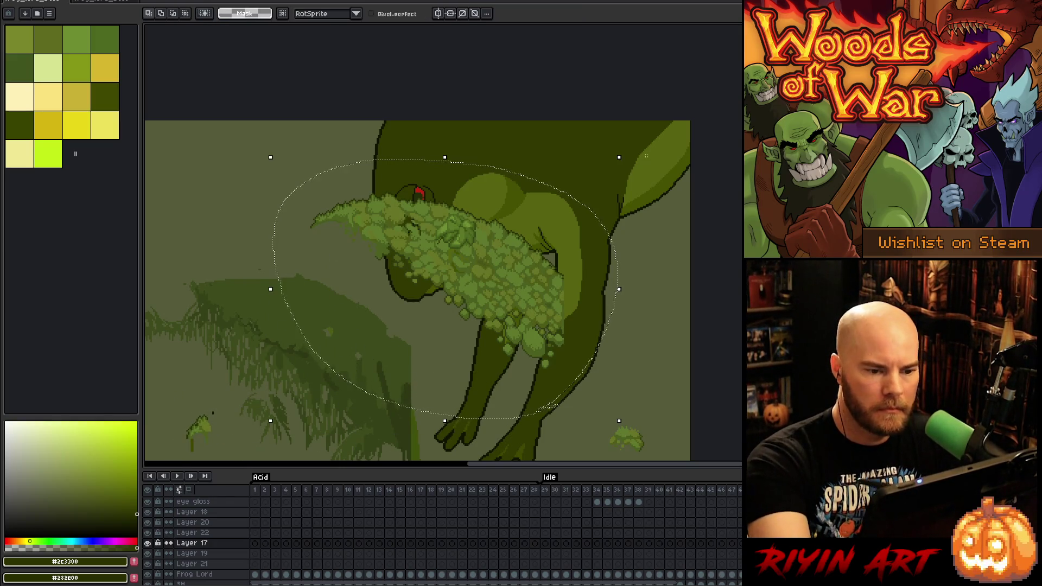
# Try rotating the body moss upright and up-left, then cancel the transform
pyautogui.moveTo(627, 150)
pyautogui.mouseDown()
pyautogui.moveTo(530, 106)
pyautogui.moveTo(263, 197)
pyautogui.mouseUp()
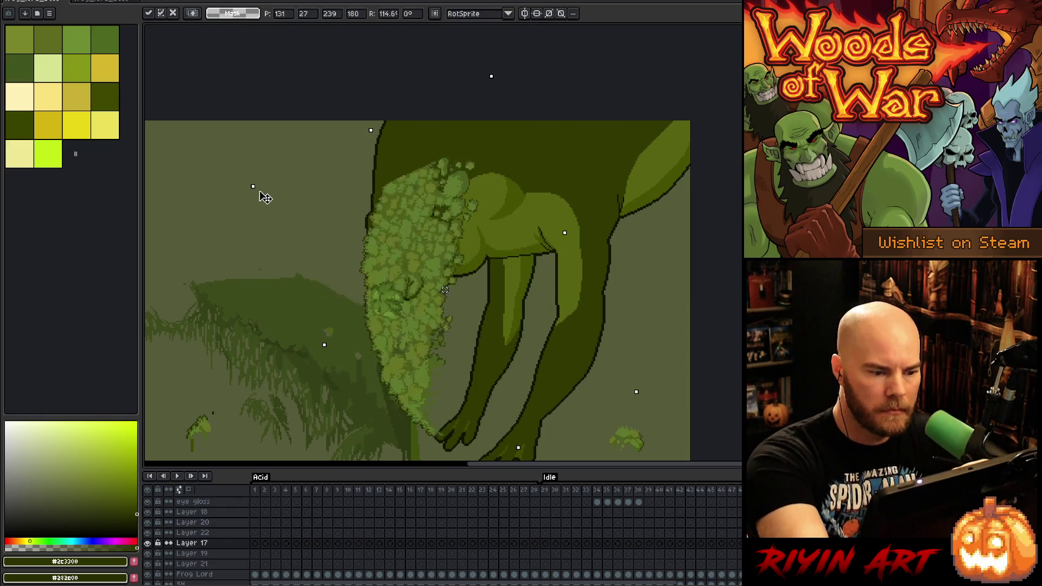
pyautogui.moveTo(421, 205)
pyautogui.mouseDown()
pyautogui.moveTo(400, 258)
pyautogui.moveTo(385, 161)
pyautogui.moveTo(368, 177)
pyautogui.moveTo(365, 168)
pyautogui.moveTo(369, 178)
pyautogui.mouseUp()
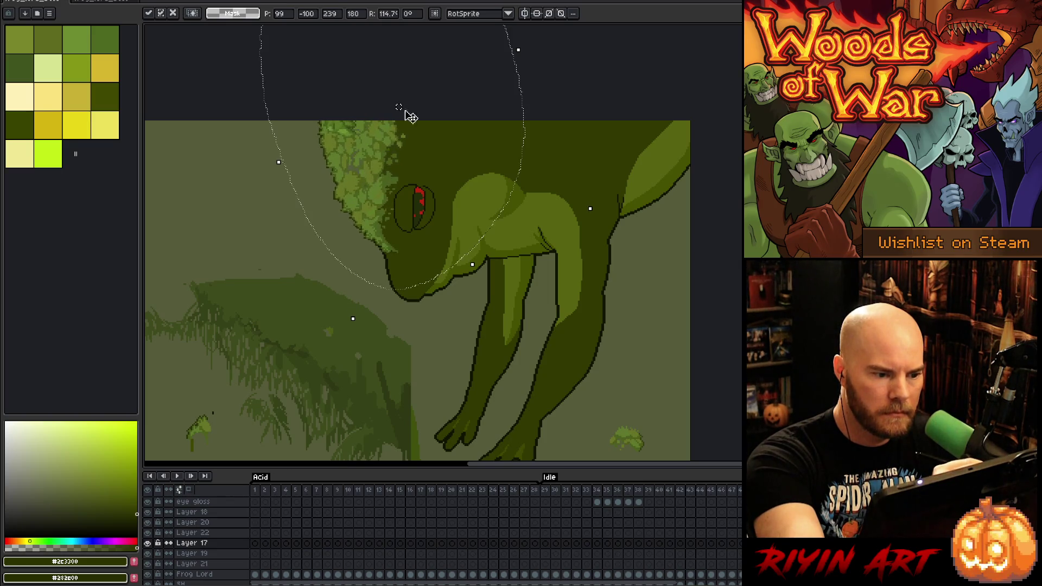
pyautogui.moveTo(373, 139)
pyautogui.mouseDown()
pyautogui.moveTo(383, 140)
pyautogui.moveTo(379, 127)
pyautogui.moveTo(380, 142)
pyautogui.mouseUp()
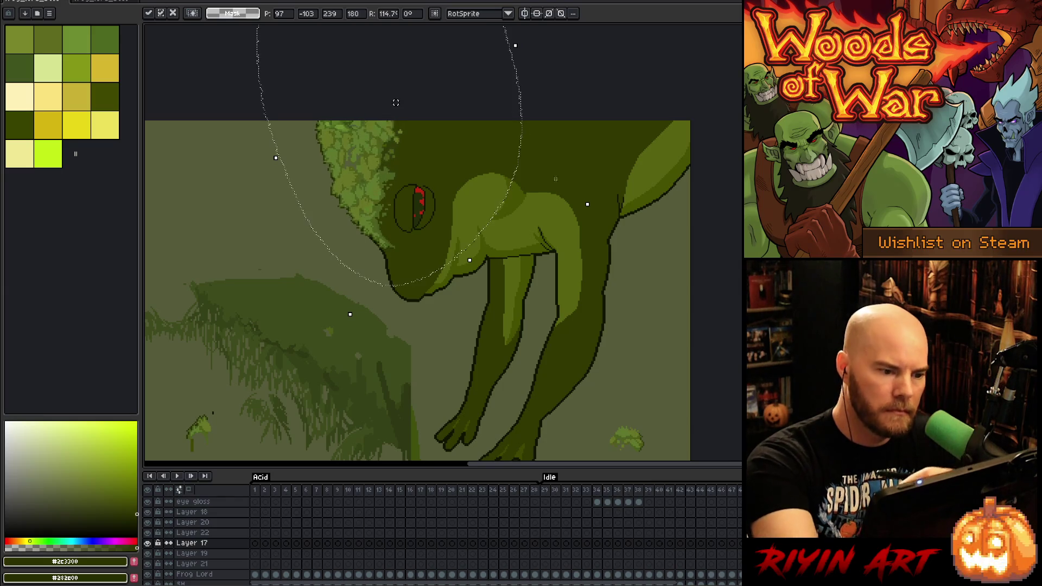
pyautogui.press('Escape')
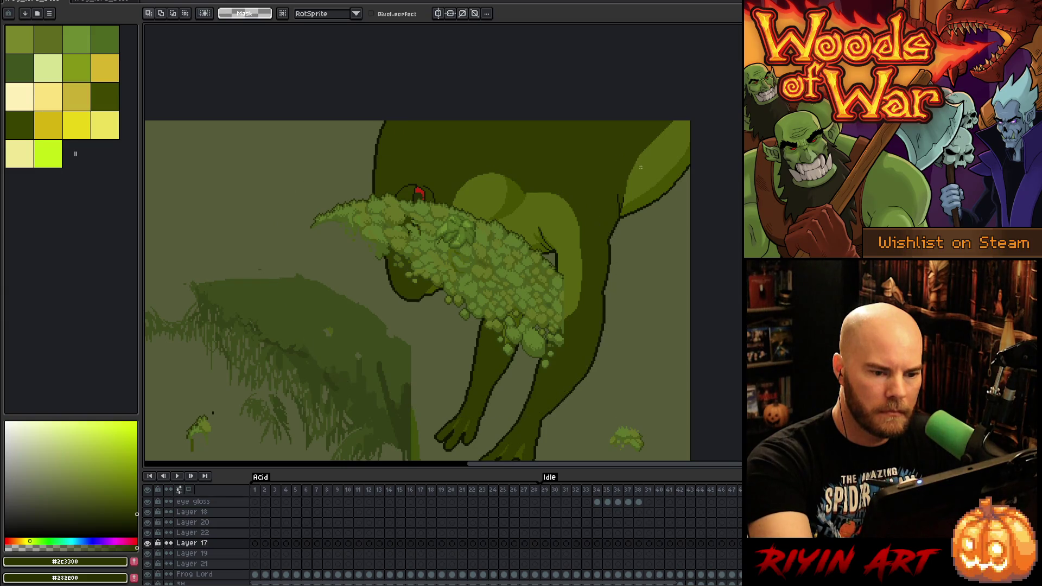
# Rotate the floating moss upright over the head, cancel, and retry at about 109°
pyautogui.moveTo(624, 152)
pyautogui.mouseDown()
pyautogui.moveTo(496, 121)
pyautogui.moveTo(279, 200)
pyautogui.moveTo(325, 174)
pyautogui.moveTo(313, 202)
pyautogui.mouseUp()
pyautogui.moveTo(413, 348)
pyautogui.mouseDown()
pyautogui.moveTo(391, 158)
pyautogui.moveTo(385, 169)
pyautogui.moveTo(376, 162)
pyautogui.mouseUp()
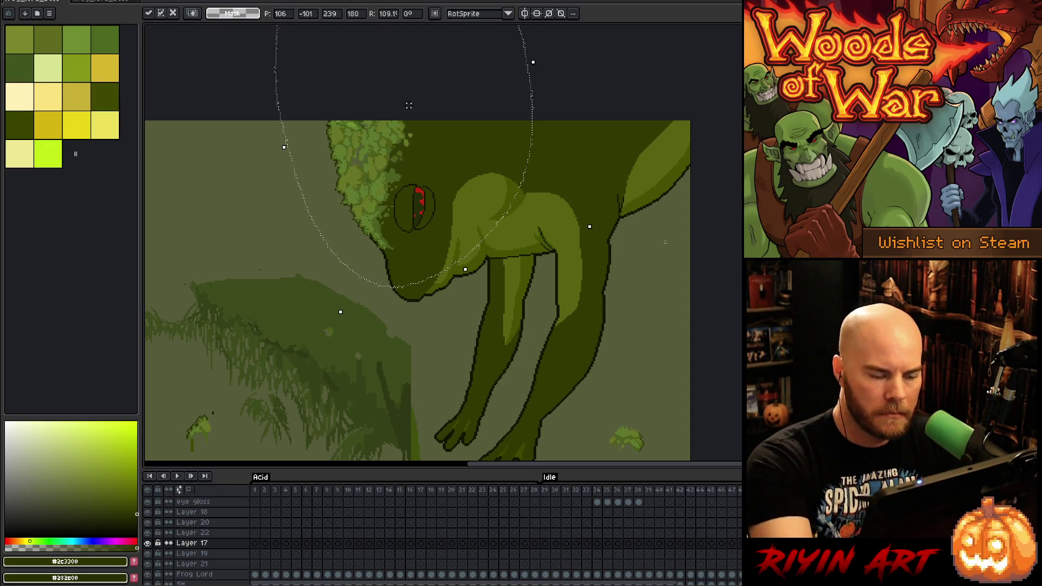
pyautogui.press('Escape')
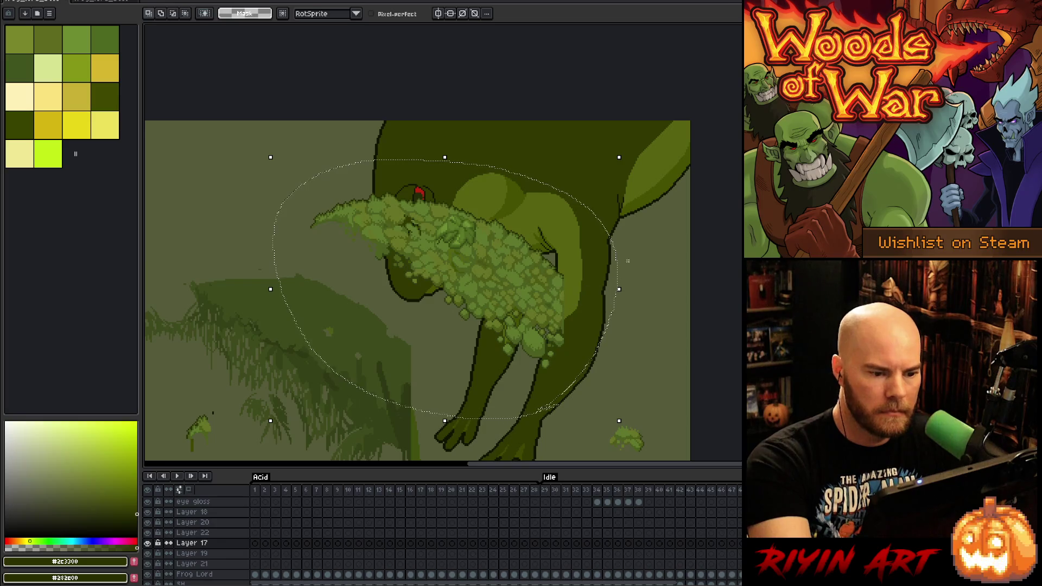
pyautogui.moveTo(627, 152)
pyautogui.mouseDown()
pyautogui.moveTo(448, 128)
pyautogui.moveTo(312, 184)
pyautogui.mouseUp()
pyautogui.moveTo(404, 220); pyautogui.dragTo(382, 145)
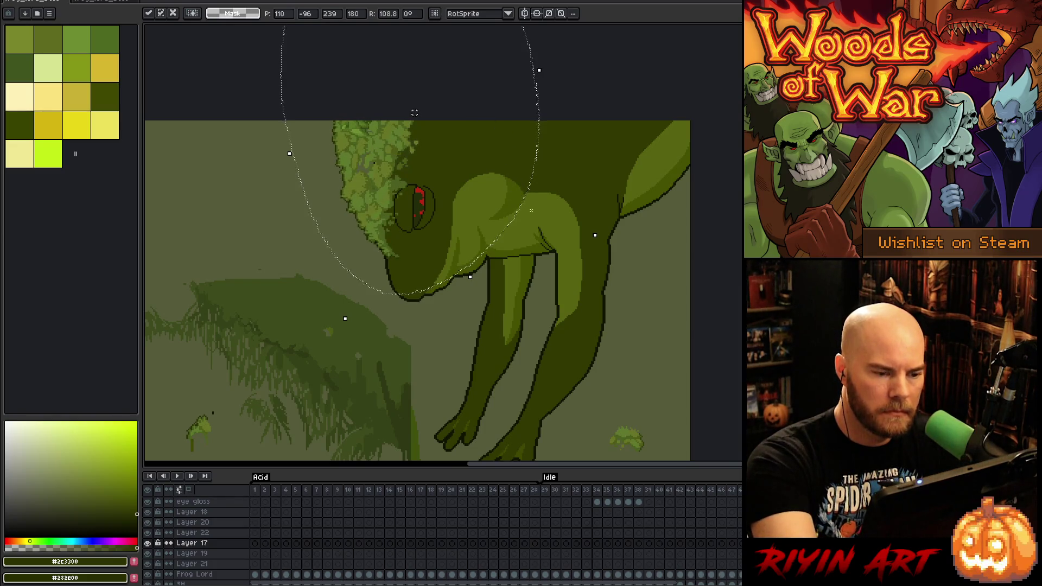
# Try placing and tilting the rotated foliage beside the frog and eye, undoing the attempts
pyautogui.moveTo(400, 174); pyautogui.dragTo(358, 372)
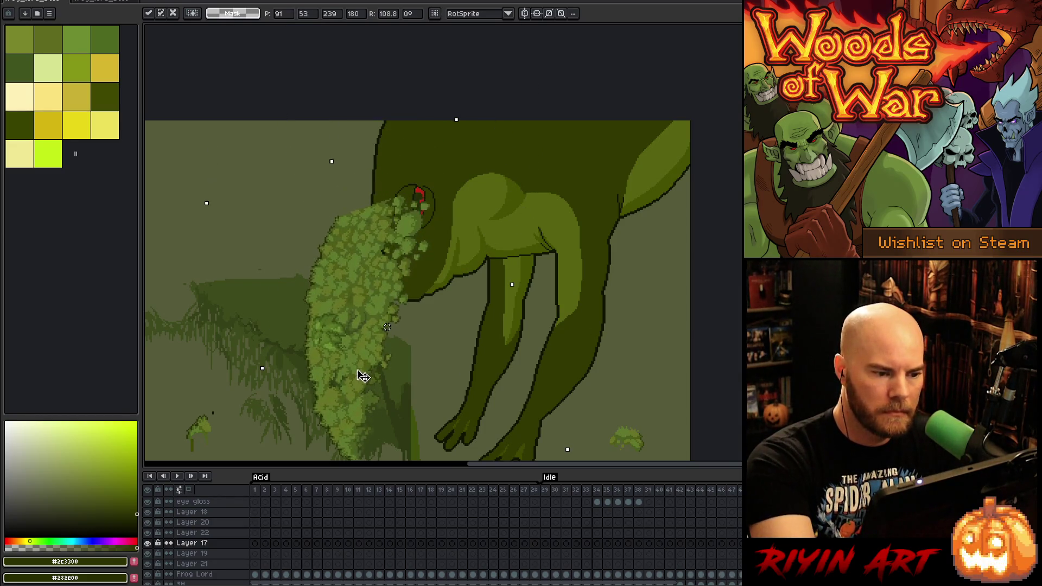
pyautogui.moveTo(465, 116); pyautogui.dragTo(498, 132)
pyautogui.moveTo(389, 291); pyautogui.dragTo(412, 104)
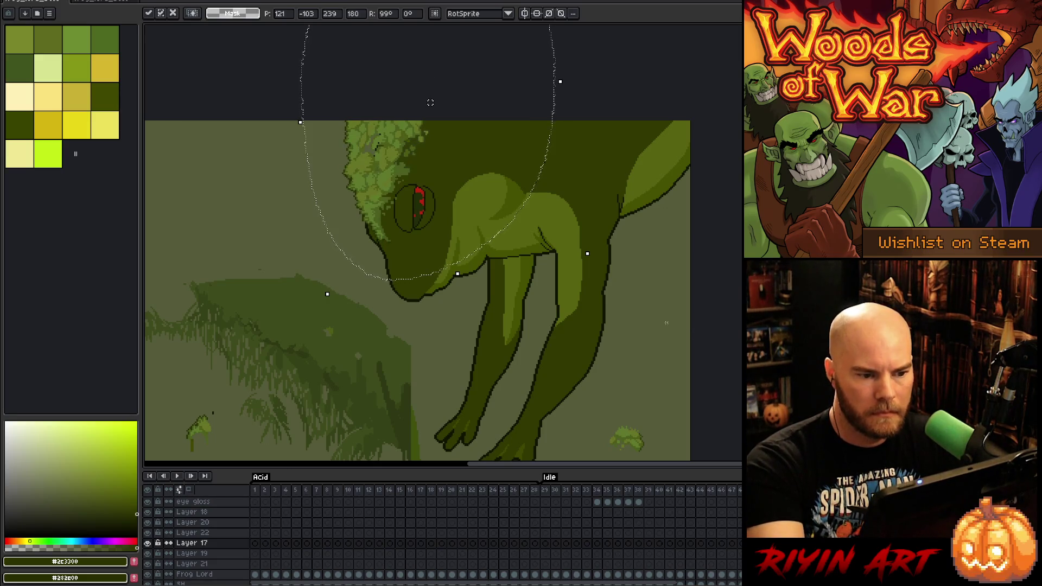
pyautogui.hotkey('ctrl', 'z')
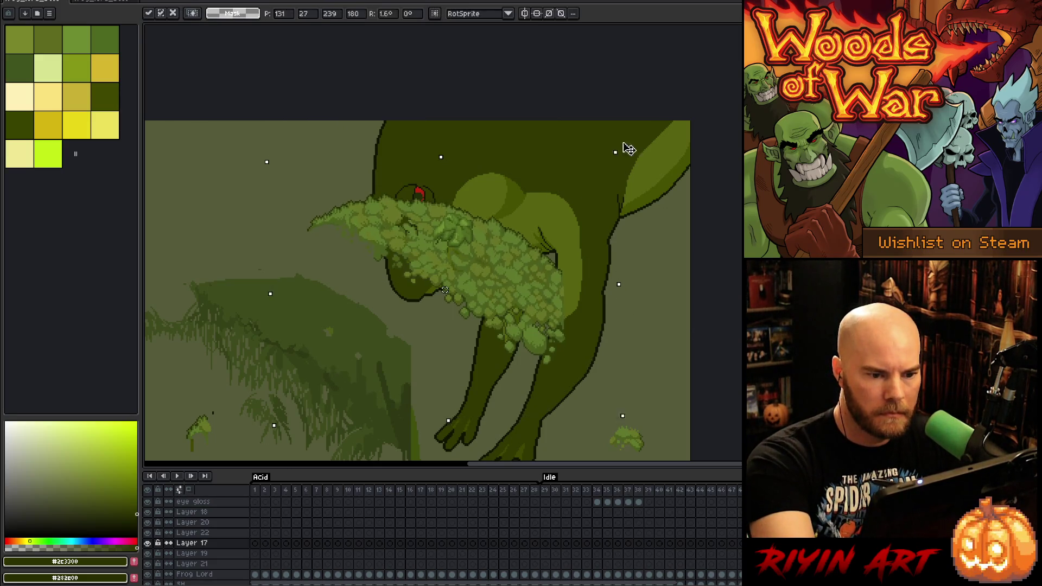
pyautogui.moveTo(624, 144); pyautogui.dragTo(348, 124)
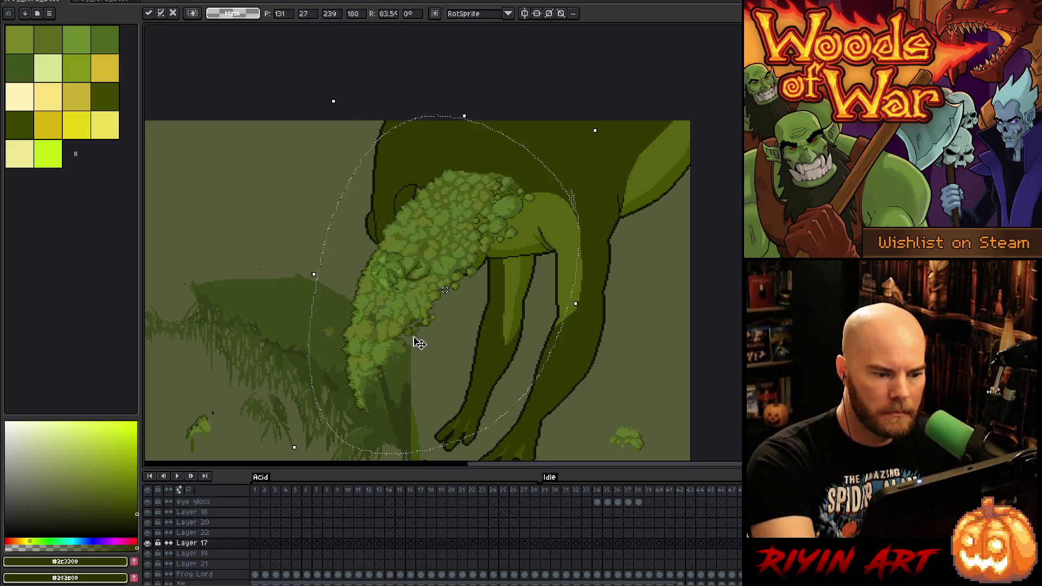
pyautogui.hotkey('ctrl', 'z')
# Place a foliage copy over the lower-left bushes, then test rotating the body foliage and cancel
pyautogui.moveTo(514, 277)
pyautogui.mouseDown()
pyautogui.moveTo(337, 409)
pyautogui.moveTo(361, 406)
pyautogui.mouseUp()
pyautogui.moveTo(582, 353)
pyautogui.mouseDown()
pyautogui.moveTo(302, 256)
pyautogui.moveTo(619, 217)
pyautogui.mouseUp()
pyautogui.moveTo(632, 149)
pyautogui.mouseDown()
pyautogui.moveTo(493, 116)
pyautogui.moveTo(296, 209)
pyautogui.mouseUp()
pyautogui.moveTo(456, 277)
pyautogui.mouseDown()
pyautogui.moveTo(365, 163)
pyautogui.moveTo(365, 107)
pyautogui.mouseUp()
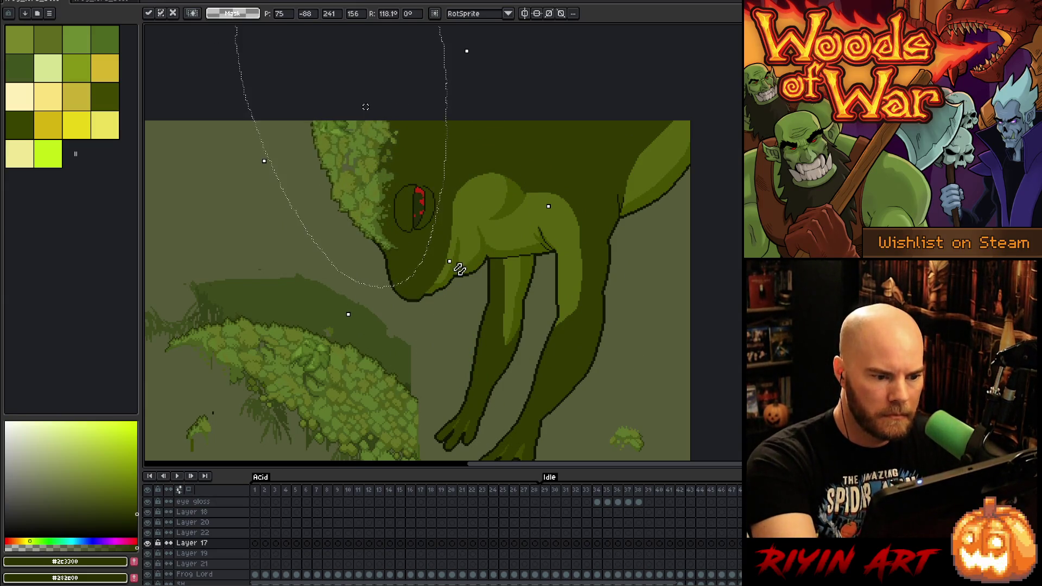
pyautogui.press('Escape')
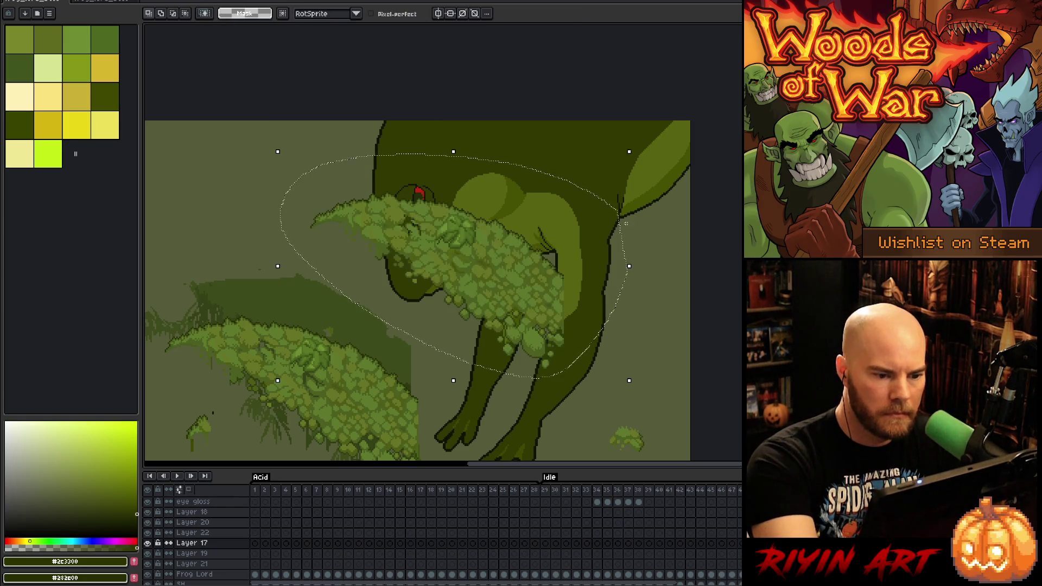
# Rotate the foliage about 106° and fit it vertically beside the red eye, then apply
pyautogui.moveTo(633, 146)
pyautogui.mouseDown()
pyautogui.moveTo(346, 133)
pyautogui.moveTo(290, 179)
pyautogui.mouseUp()
pyautogui.moveTo(459, 352)
pyautogui.mouseDown()
pyautogui.moveTo(377, 186)
pyautogui.moveTo(379, 194)
pyautogui.mouseUp()
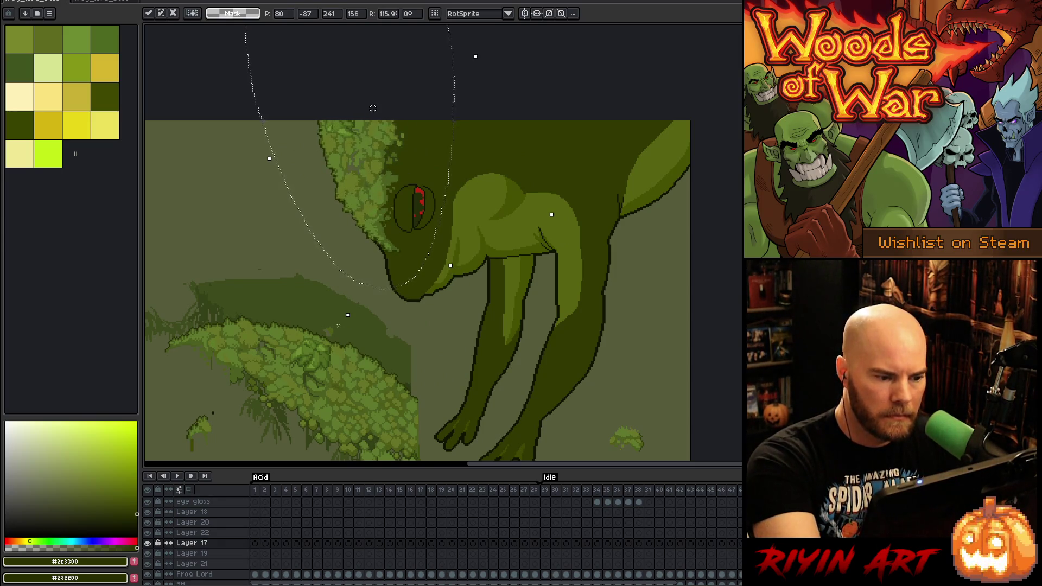
pyautogui.moveTo(349, 328); pyautogui.dragTo(307, 311)
pyautogui.moveTo(374, 166); pyautogui.dragTo(384, 163)
pyautogui.moveTo(551, 343); pyautogui.dragTo(619, 259)
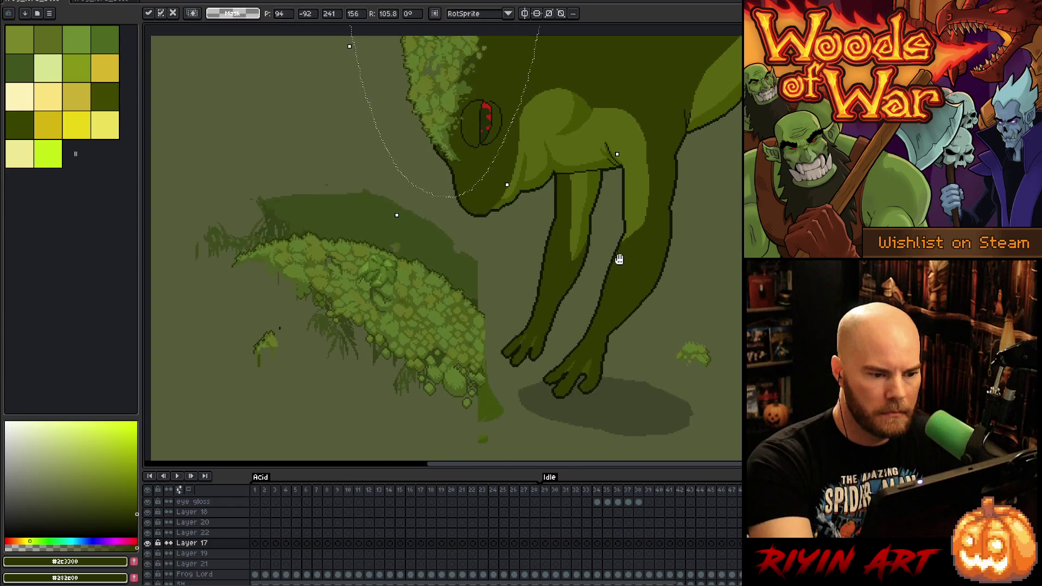
pyautogui.moveTo(542, 417)
pyautogui.mouseDown()
pyautogui.moveTo(384, 400)
pyautogui.moveTo(233, 296)
pyautogui.moveTo(464, 225)
pyautogui.moveTo(535, 414)
pyautogui.mouseUp()
# Test-place the lower-left clump rotated about 72° on the head, then discard it
pyautogui.moveTo(454, 340)
pyautogui.mouseDown()
pyautogui.moveTo(542, 261)
pyautogui.moveTo(633, 235)
pyautogui.moveTo(612, 238)
pyautogui.mouseUp()
pyautogui.moveTo(646, 178)
pyautogui.mouseDown()
pyautogui.moveTo(609, 135)
pyautogui.moveTo(417, 121)
pyautogui.mouseUp()
pyautogui.scroll(2, 579, 350)
pyautogui.moveTo(579, 350); pyautogui.dragTo(528, 416)
pyautogui.moveTo(391, 421)
pyautogui.mouseDown()
pyautogui.moveTo(559, 112)
pyautogui.moveTo(549, 130)
pyautogui.moveTo(509, 139)
pyautogui.moveTo(538, 286)
pyautogui.mouseUp()
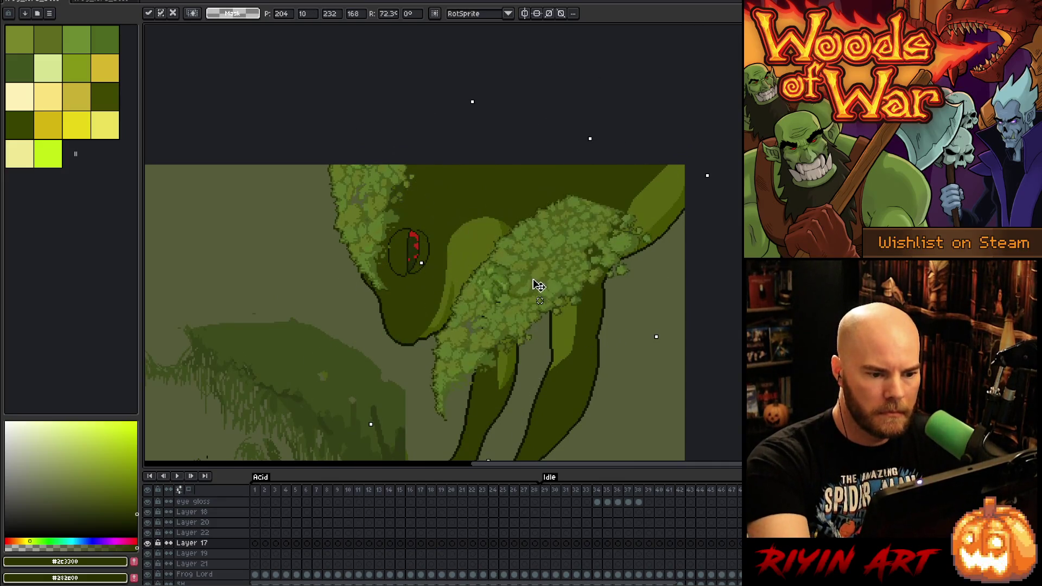
pyautogui.moveTo(715, 167); pyautogui.dragTo(733, 214)
pyautogui.moveTo(540, 301)
pyautogui.mouseDown()
pyautogui.moveTo(523, 129)
pyautogui.moveTo(616, 202)
pyautogui.moveTo(616, 310)
pyautogui.mouseUp()
pyautogui.press('Escape')
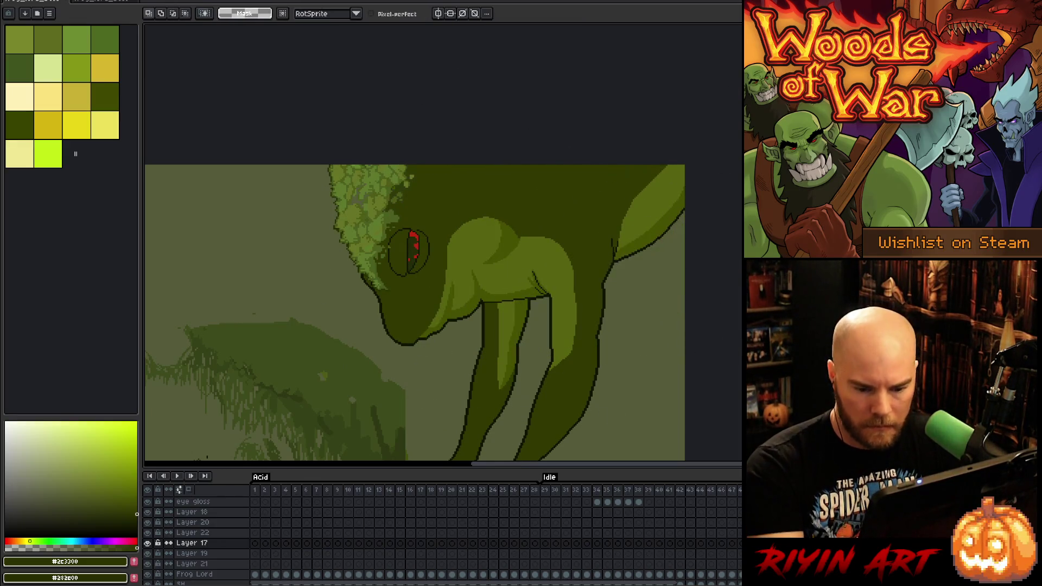
# Paste the foliage onto Layer 19 and place it on the frog's back
pyautogui.hotkey('alt', 'Down')
pyautogui.hotkey('ctrl', 'v')
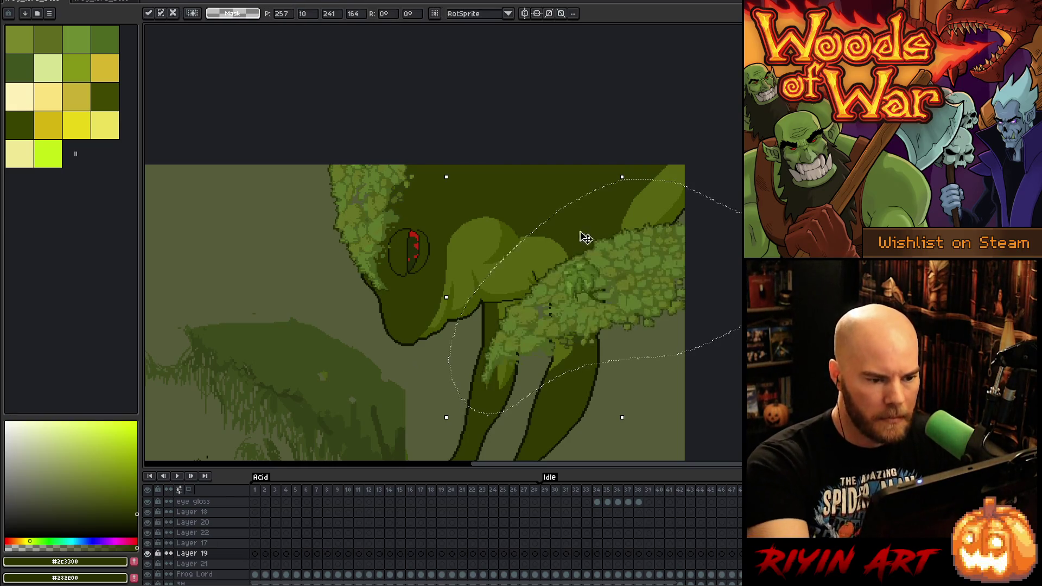
pyautogui.moveTo(580, 235); pyautogui.dragTo(472, 171)
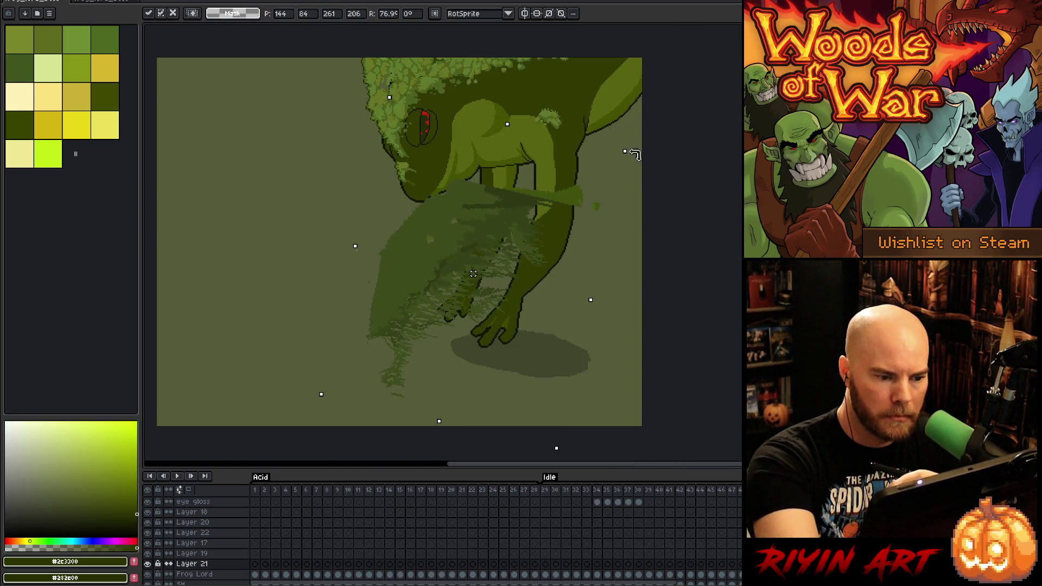
pyautogui.moveTo(457, 245); pyautogui.dragTo(486, 66)
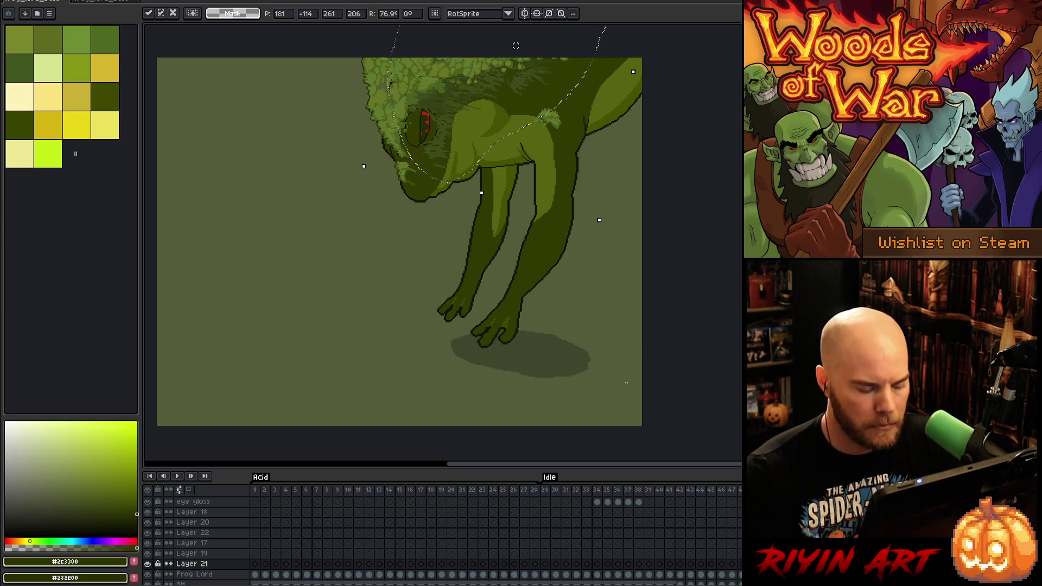
pyautogui.press('Return')
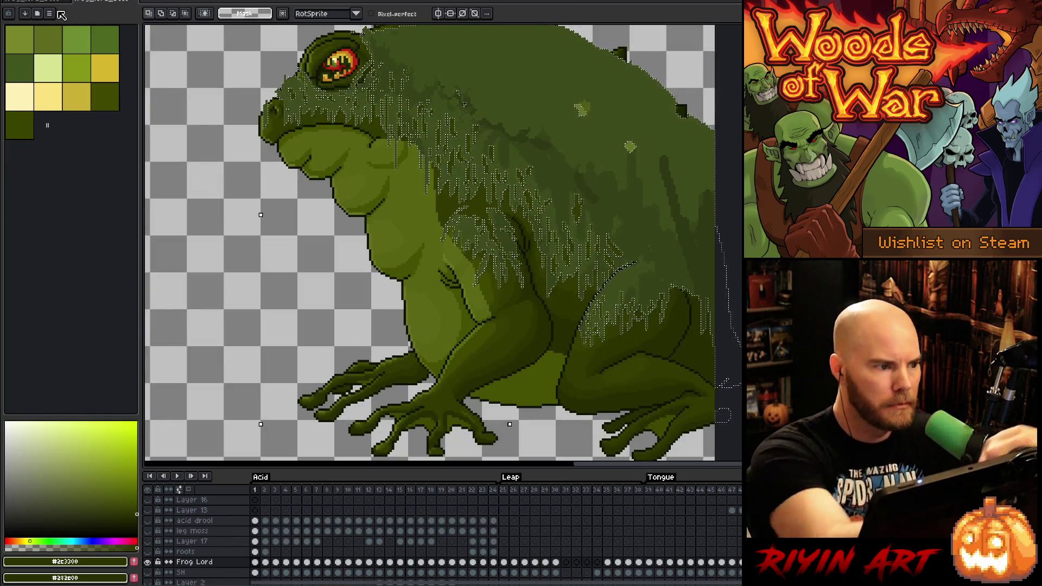
pyautogui.click(77, 10)
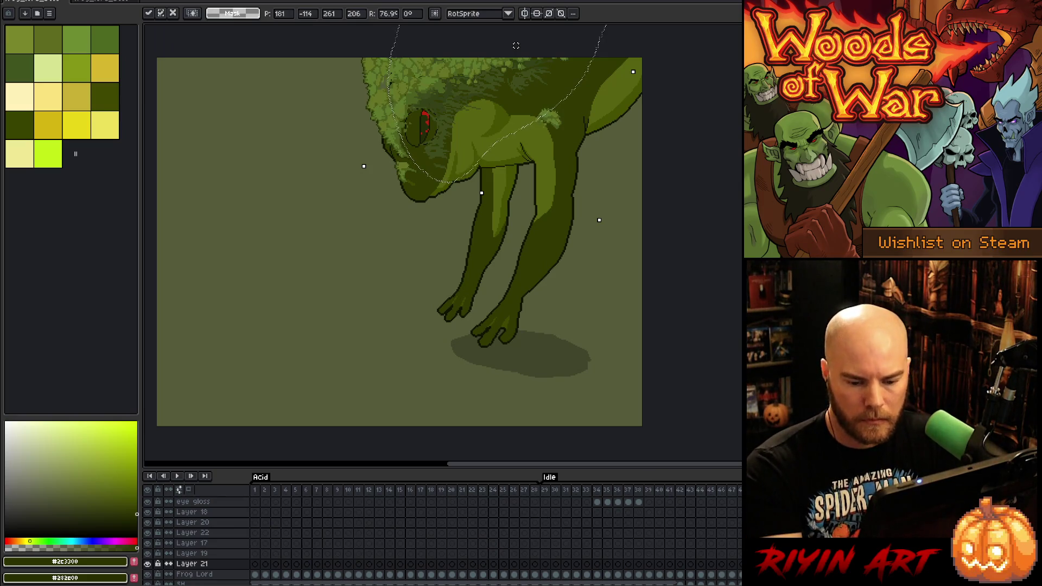
pyautogui.press('Return')
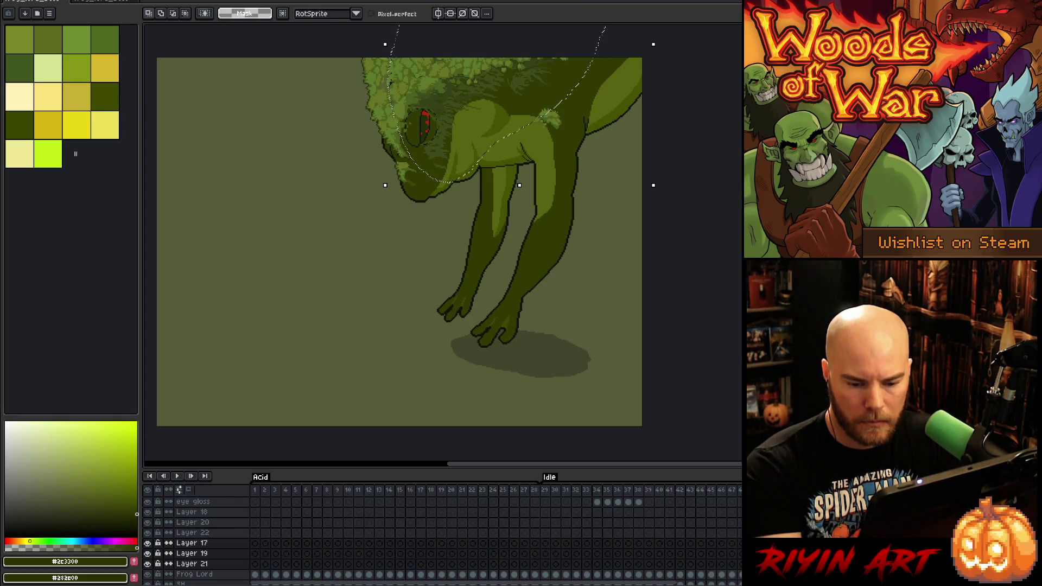
# Rotate the Layer 21 dark grass about 58° and settle it along the frog's back
pyautogui.click(192, 532)
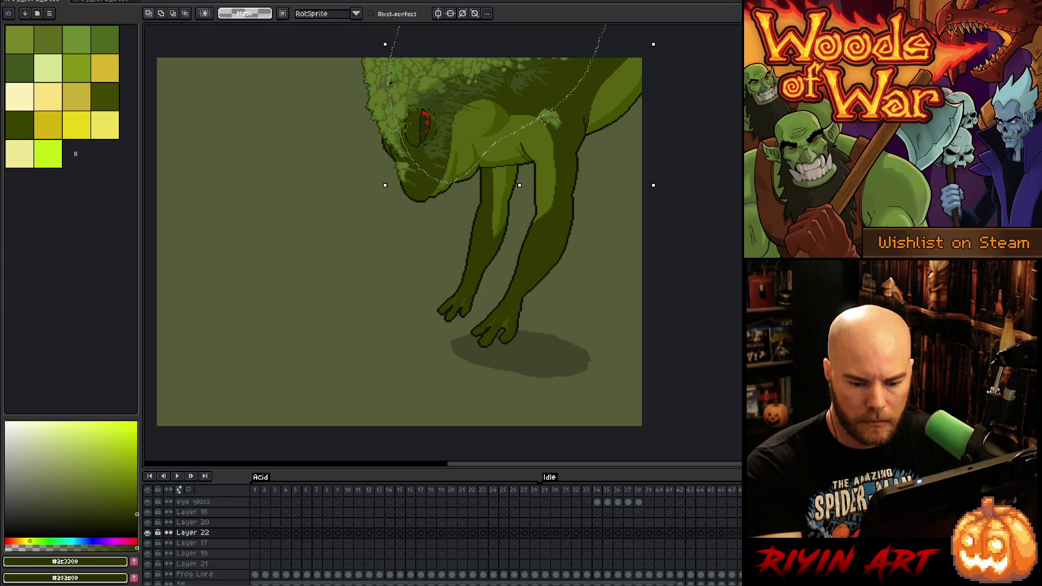
pyautogui.click(192, 563)
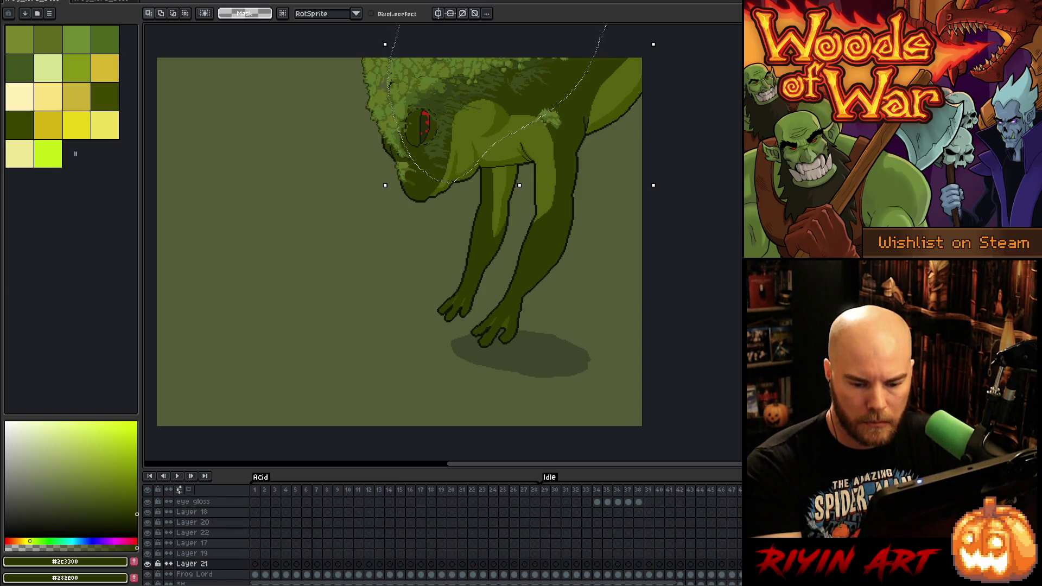
pyautogui.moveTo(488, 136)
pyautogui.mouseDown()
pyautogui.moveTo(559, 234)
pyautogui.moveTo(414, 302)
pyautogui.moveTo(473, 438)
pyautogui.mouseUp()
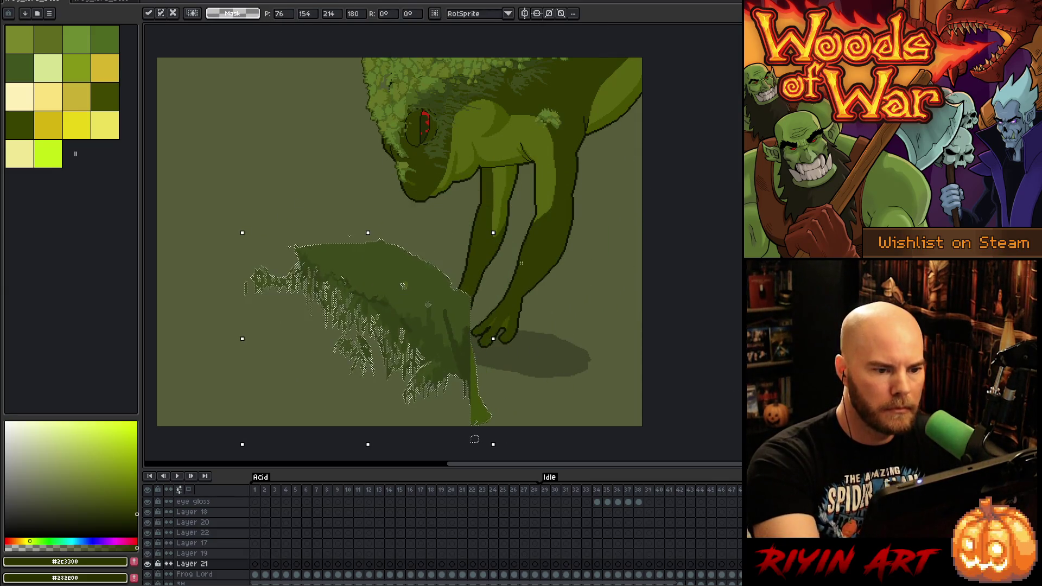
pyautogui.moveTo(496, 226)
pyautogui.mouseDown()
pyautogui.moveTo(486, 214)
pyautogui.moveTo(348, 180)
pyautogui.moveTo(360, 180)
pyautogui.mouseUp()
pyautogui.moveTo(384, 314)
pyautogui.mouseDown()
pyautogui.moveTo(600, 39)
pyautogui.moveTo(628, 28)
pyautogui.moveTo(653, 103)
pyautogui.moveTo(643, 206)
pyautogui.moveTo(571, 204)
pyautogui.moveTo(530, 238)
pyautogui.moveTo(571, 258)
pyautogui.moveTo(572, 242)
pyautogui.moveTo(673, 231)
pyautogui.moveTo(570, 98)
pyautogui.moveTo(551, 104)
pyautogui.mouseUp()
pyautogui.moveTo(555, 277); pyautogui.dragTo(554, 271)
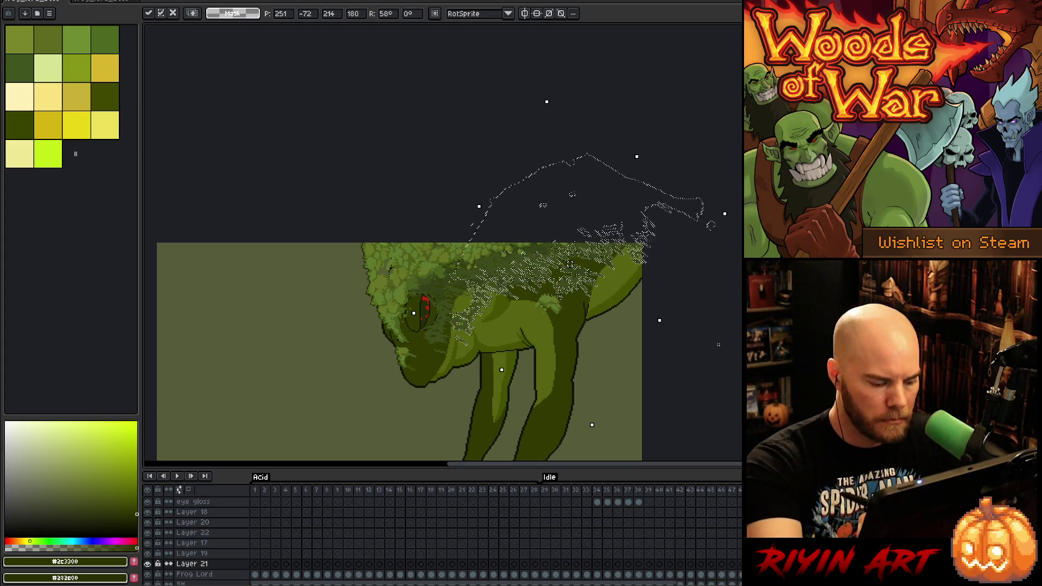
pyautogui.press('Return')
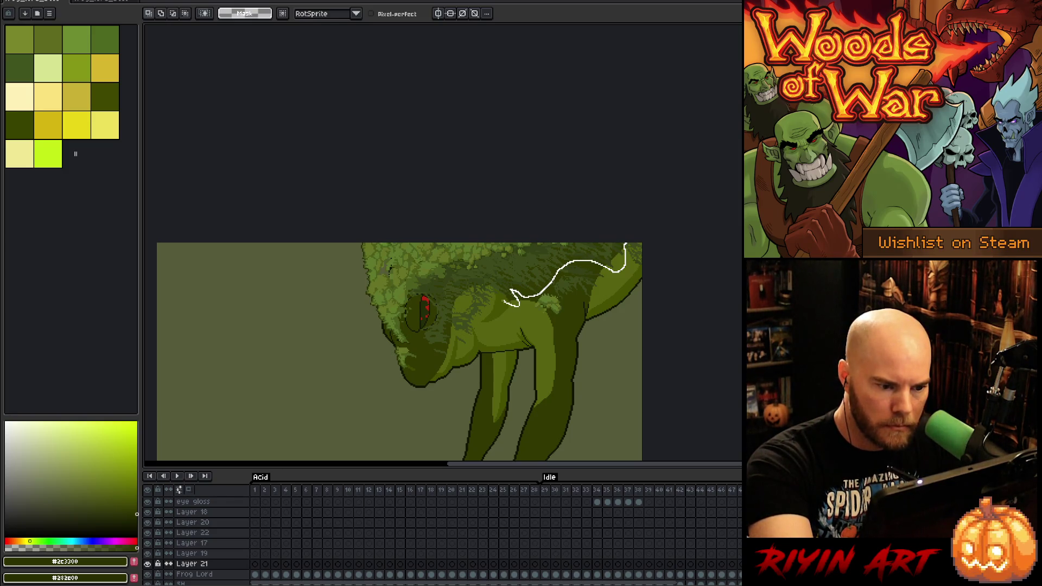
# Outline part of the back grass, deselect, recenter the view, and make Layer 18 active
pyautogui.moveTo(453, 315)
pyautogui.mouseDown()
pyautogui.moveTo(504, 386)
pyautogui.moveTo(640, 388)
pyautogui.mouseUp()
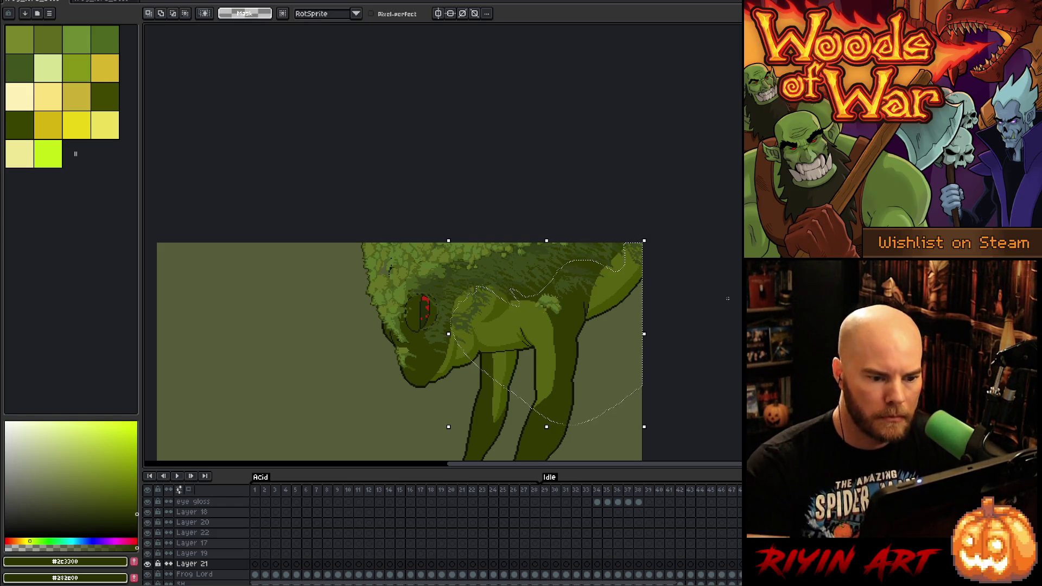
pyautogui.hotkey('ctrl', 'd')
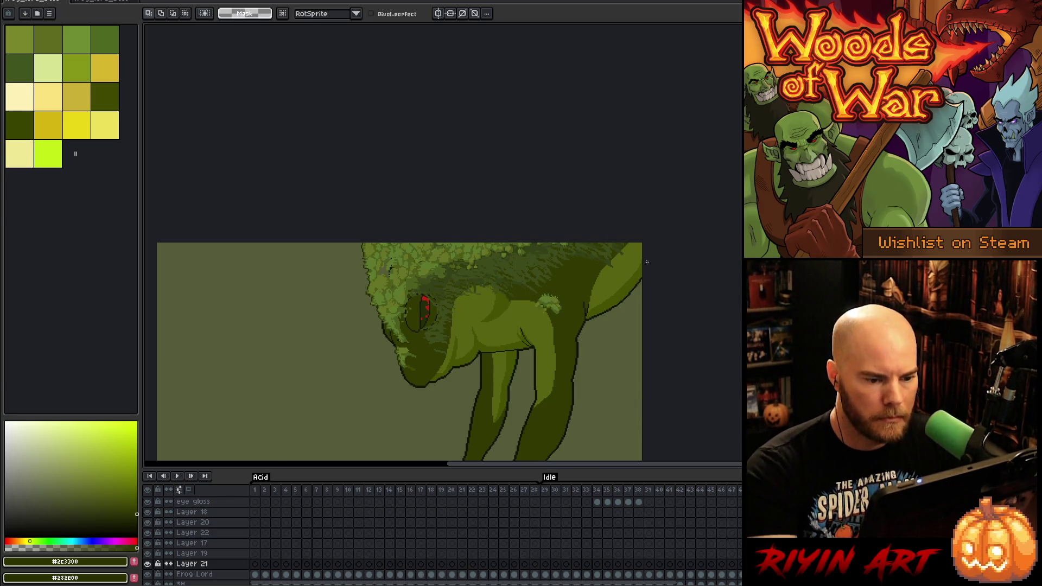
pyautogui.scroll(-3, 647, 262)
pyautogui.scroll(3, 679, 261)
pyautogui.moveTo(692, 250); pyautogui.dragTo(663, 274)
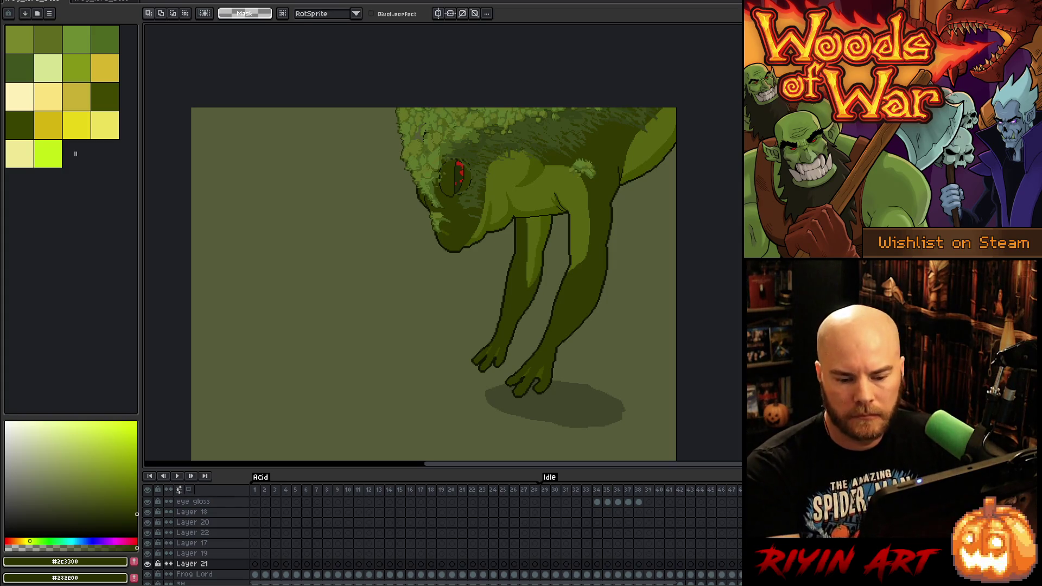
pyautogui.click(191, 512)
# Apply the rotation of the Layer 18 head moss and deselect
pyautogui.moveTo(599, 237)
pyautogui.mouseDown()
pyautogui.moveTo(393, 106)
pyautogui.moveTo(415, 73)
pyautogui.moveTo(407, 68)
pyautogui.mouseUp()
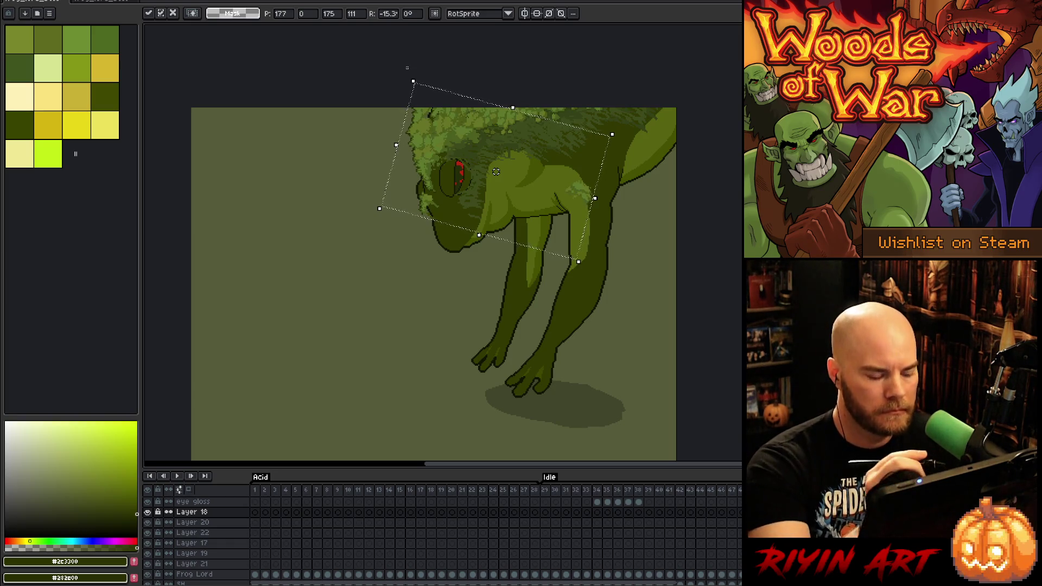
pyautogui.press('Return')
pyautogui.hotkey('ctrl', 'd')
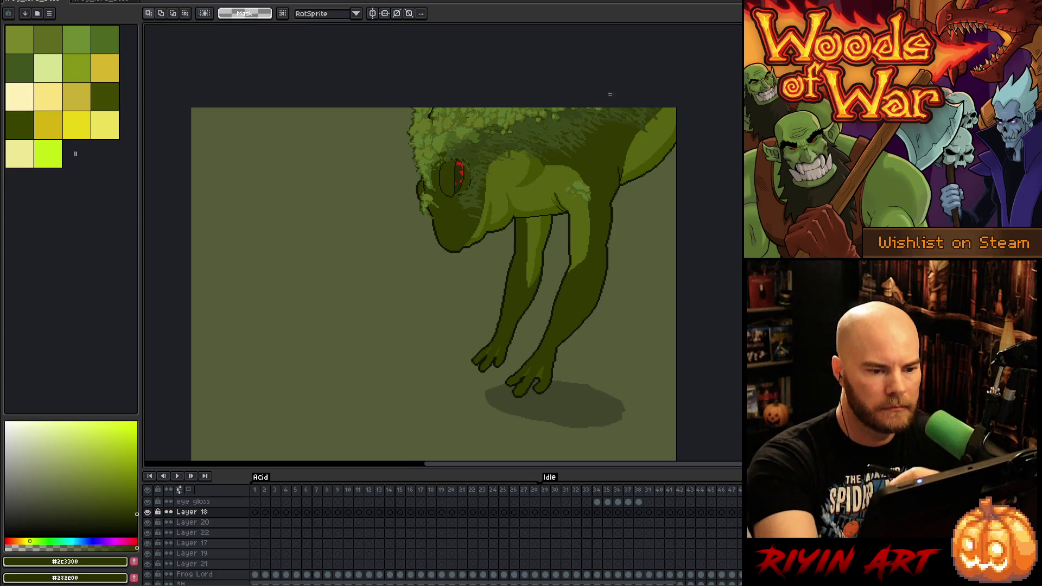
# Lasso the head moss and tilt it about 17° along the top of the head
pyautogui.moveTo(635, 108); pyautogui.dragTo(557, 163)
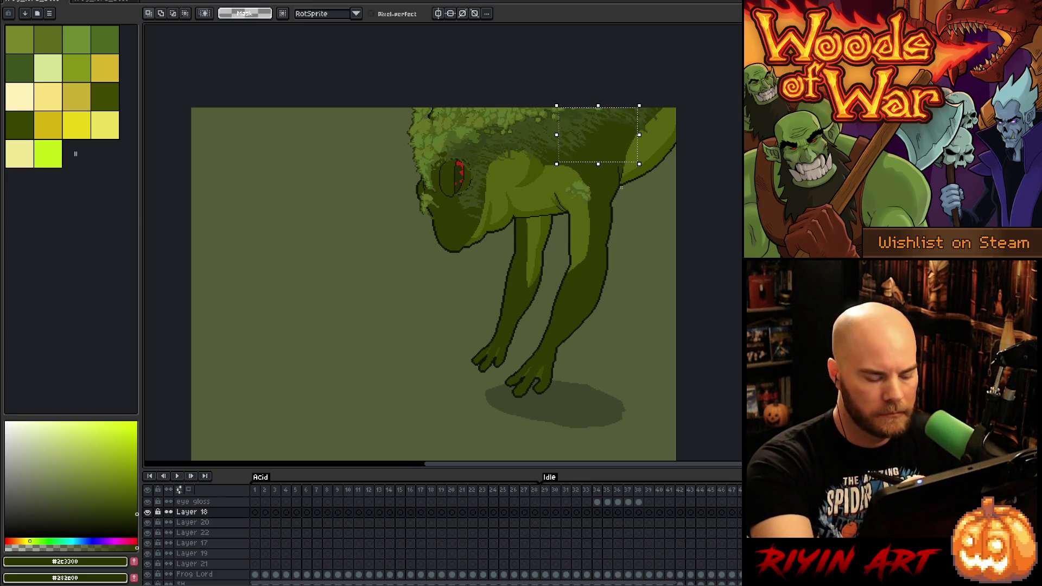
pyautogui.moveTo(640, 109); pyautogui.dragTo(462, 187)
pyautogui.moveTo(395, 116); pyautogui.dragTo(396, 111)
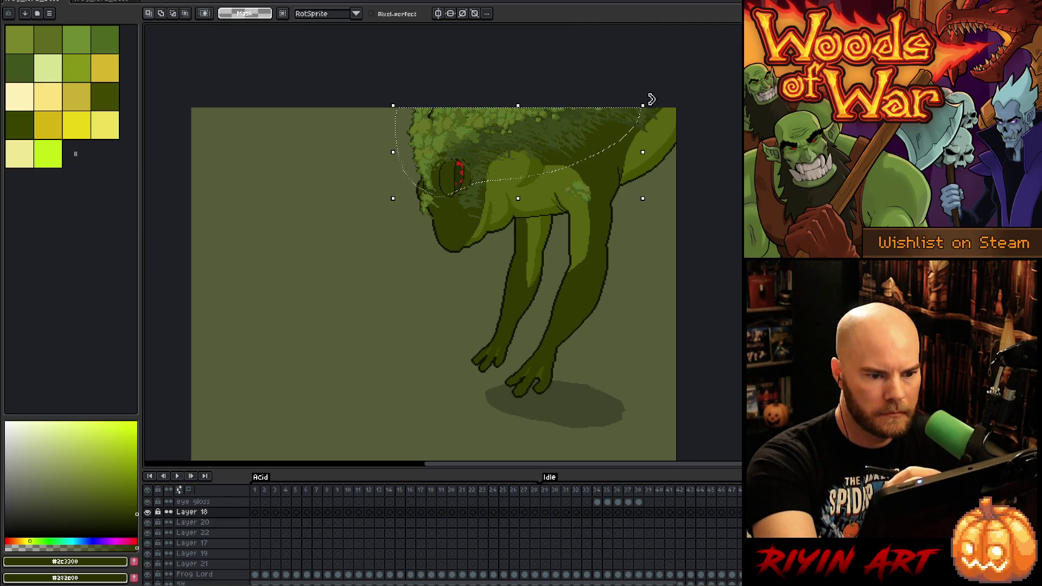
pyautogui.moveTo(657, 108)
pyautogui.mouseDown()
pyautogui.moveTo(667, 121)
pyautogui.moveTo(662, 112)
pyautogui.mouseUp()
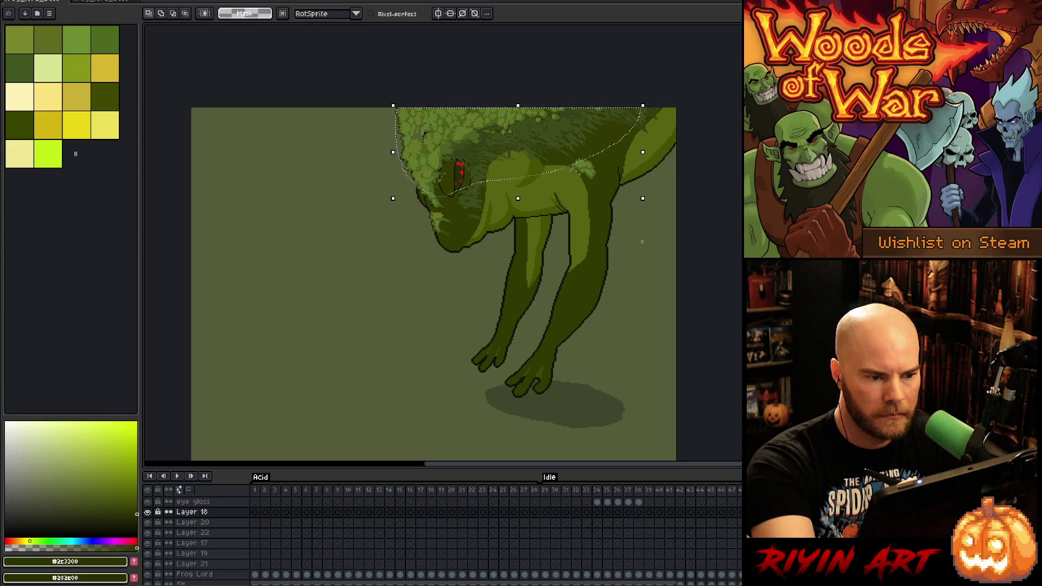
pyautogui.moveTo(576, 74); pyautogui.dragTo(596, 95)
pyautogui.moveTo(519, 152); pyautogui.dragTo(458, 160)
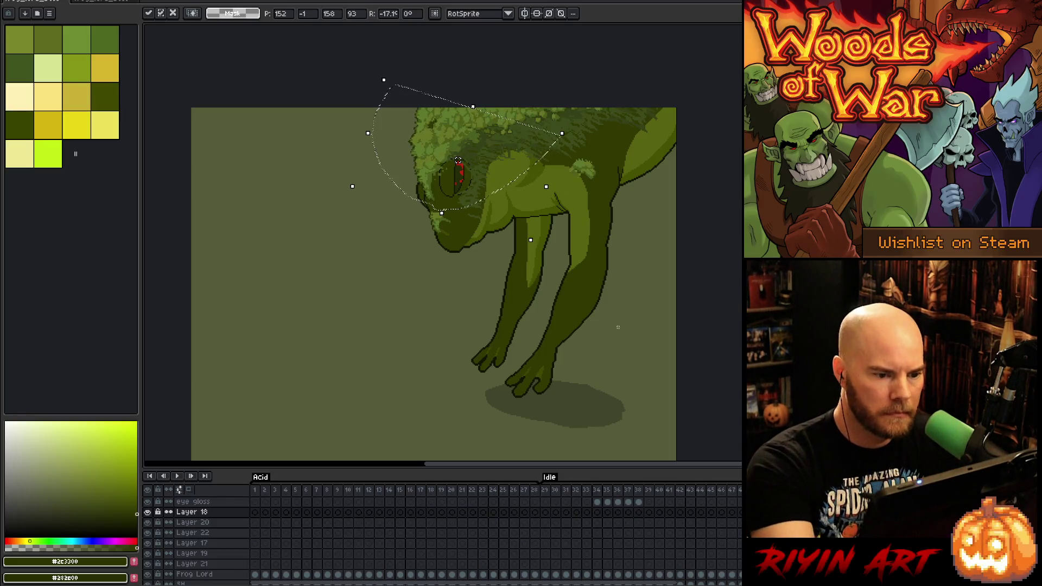
pyautogui.click(621, 346)
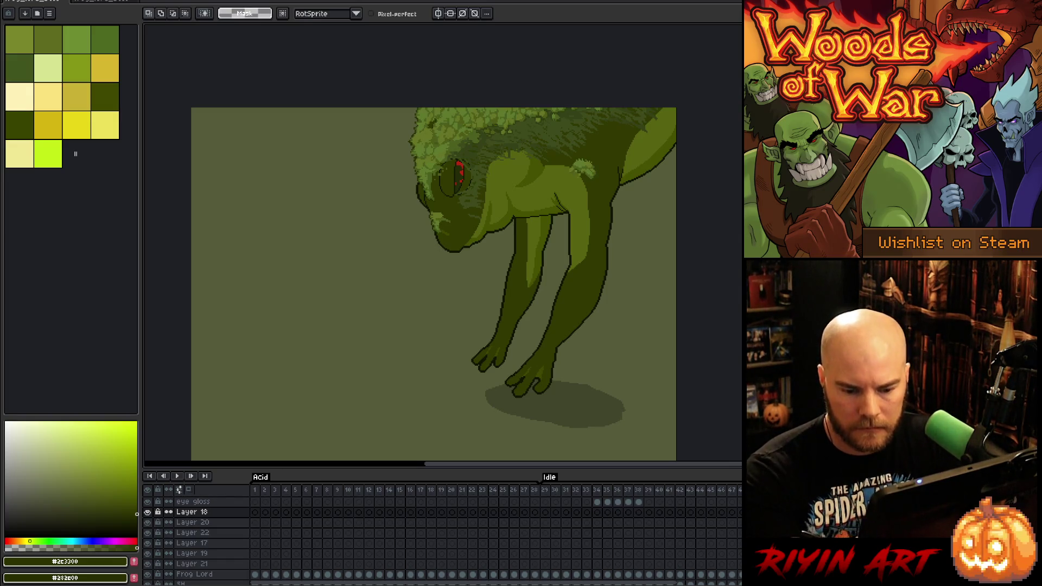
# With the Pencil, check Layers 20, 19 and 18, then save the sprite
pyautogui.press('b')
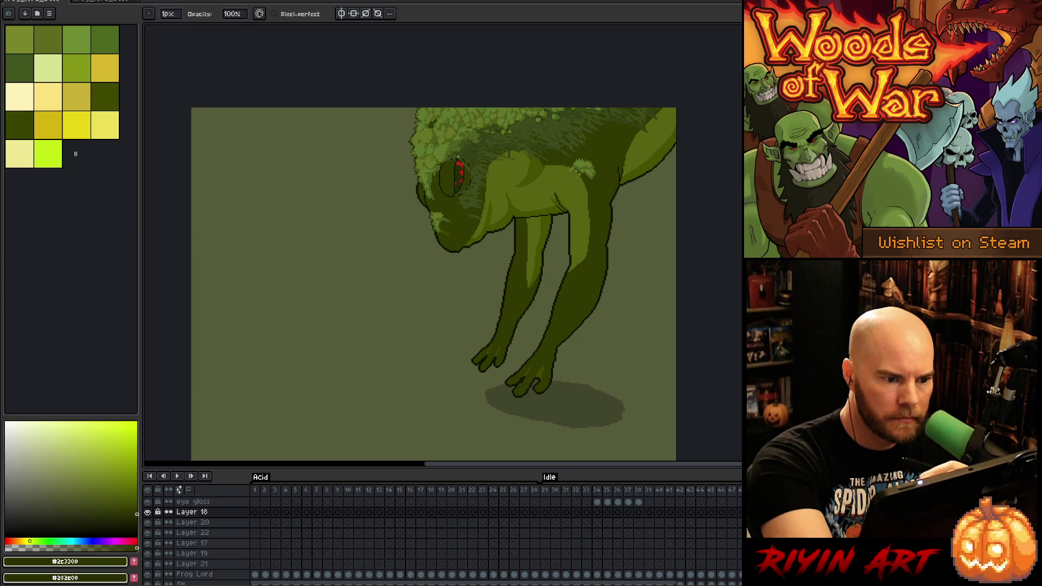
pyautogui.click(192, 522)
pyautogui.click(192, 553)
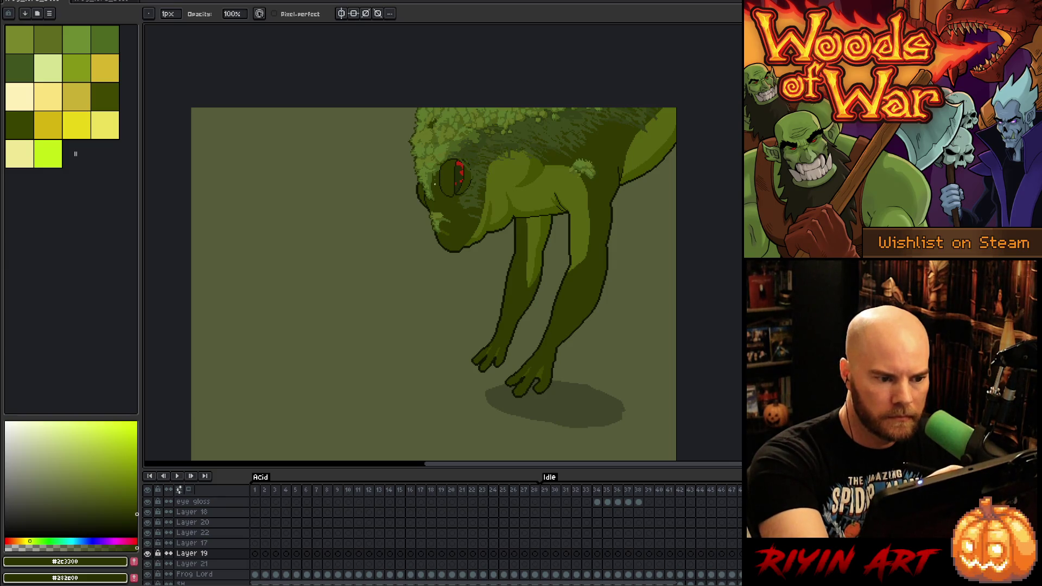
pyautogui.click(192, 512)
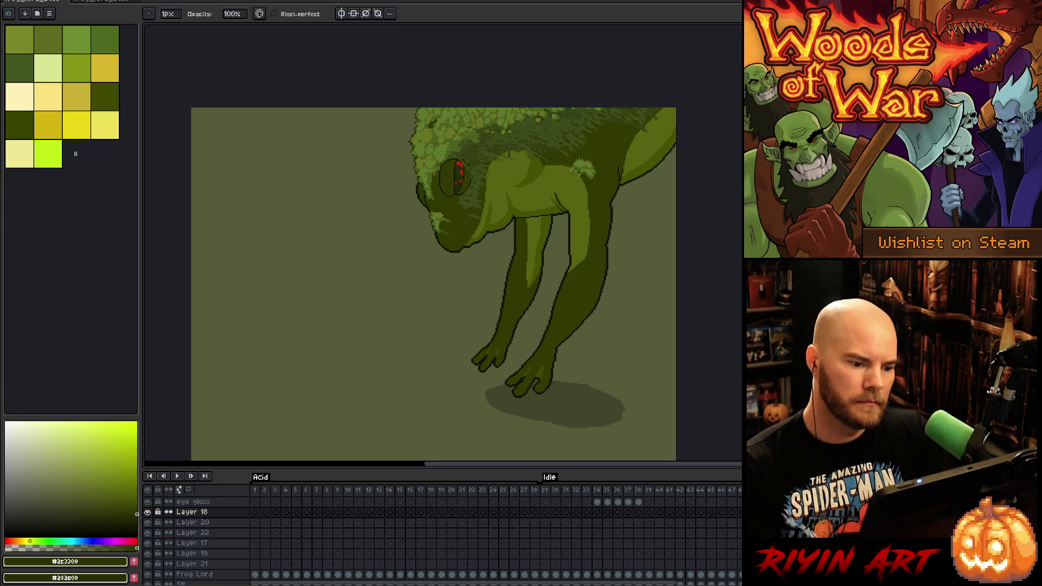
pyautogui.hotkey('ctrl', 's')
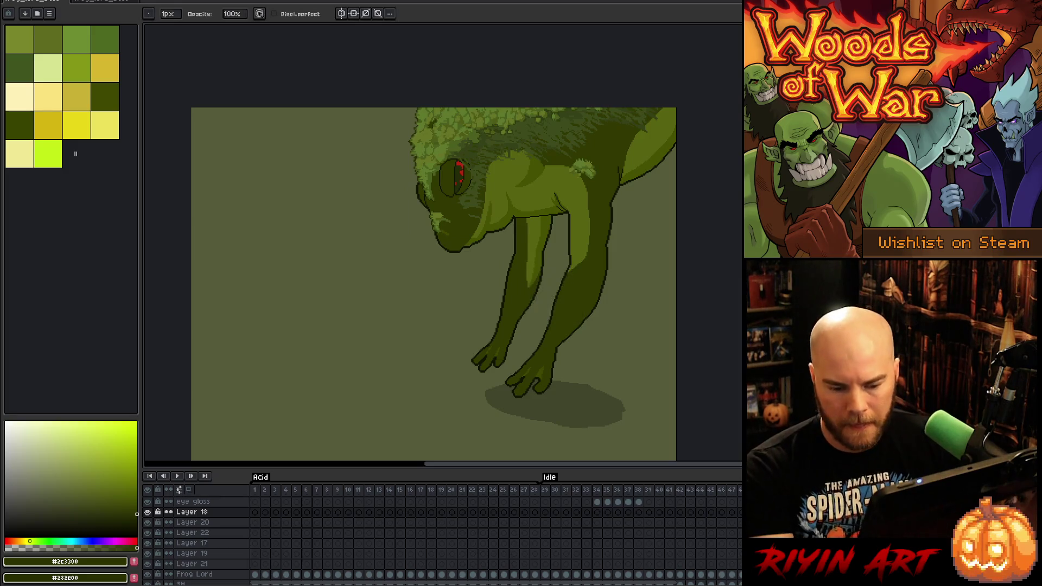
pyautogui.press('Right')
pyautogui.press('Right')
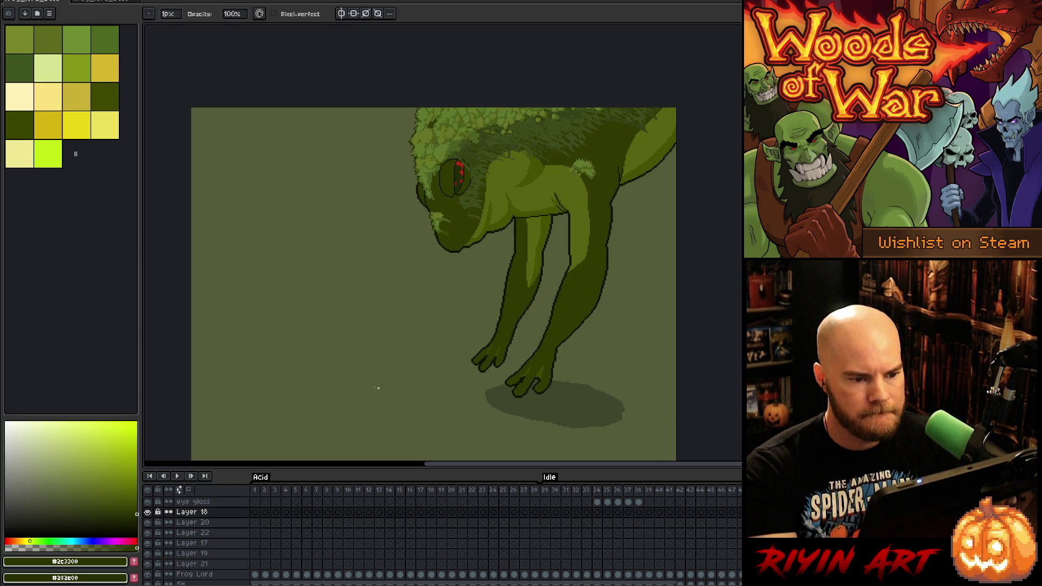
# In the big frog scene, show the background and copy the roots cel
pyautogui.click(106, 3)
pyautogui.click(148, 564)
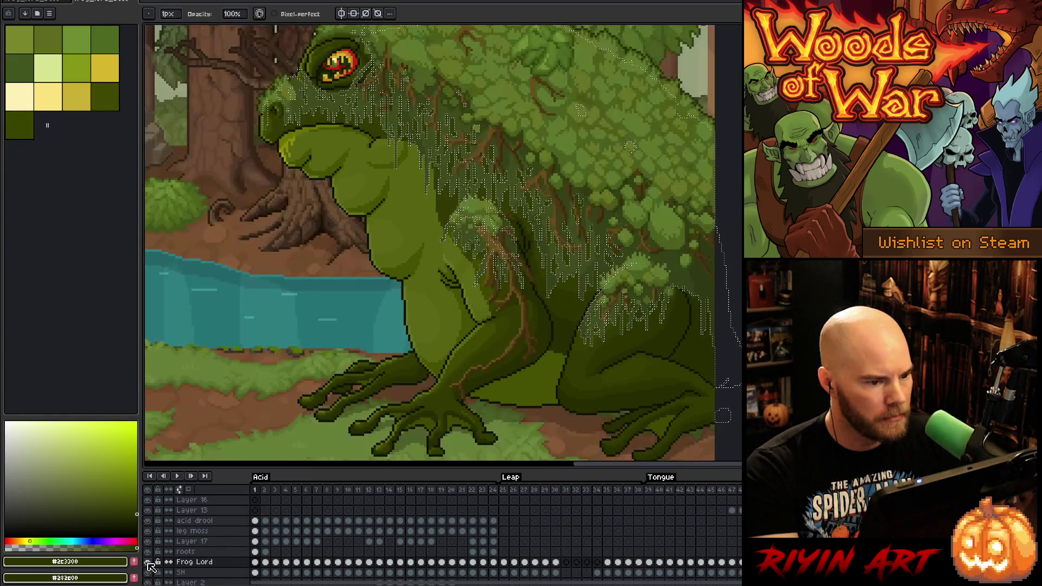
pyautogui.click(256, 552)
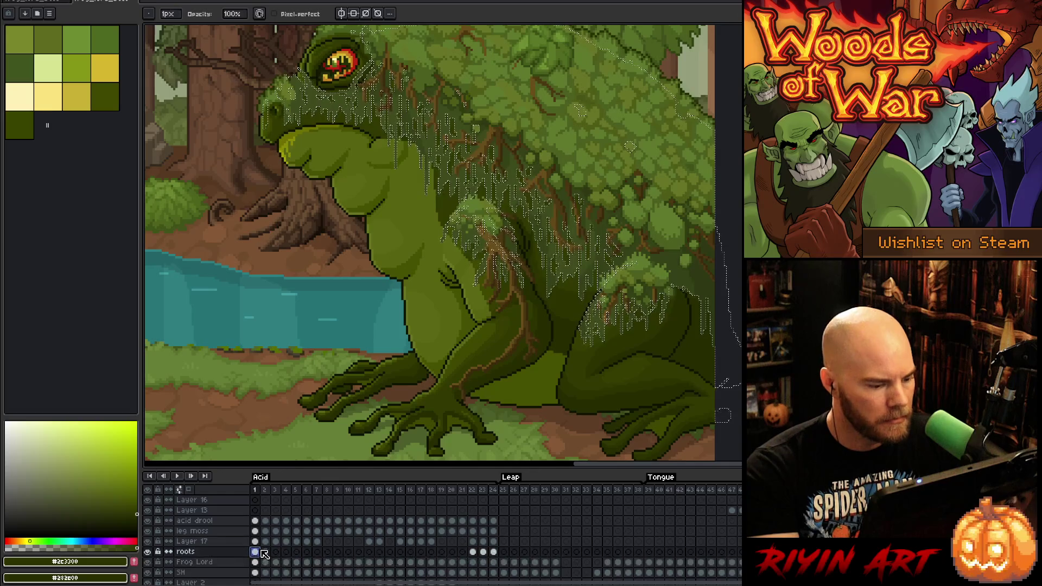
pyautogui.hotkey('ctrl', 'd')
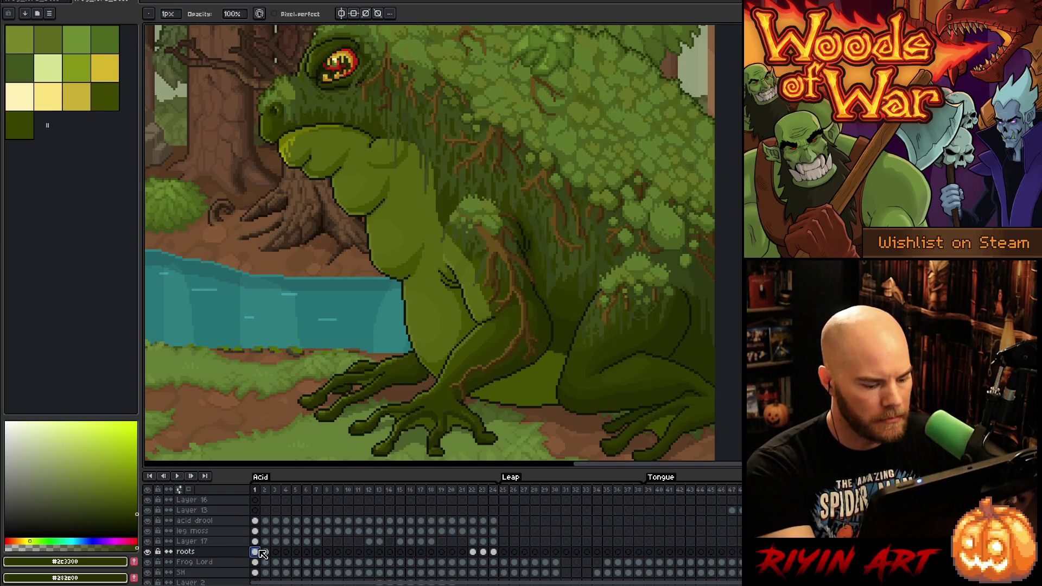
pyautogui.press('v')
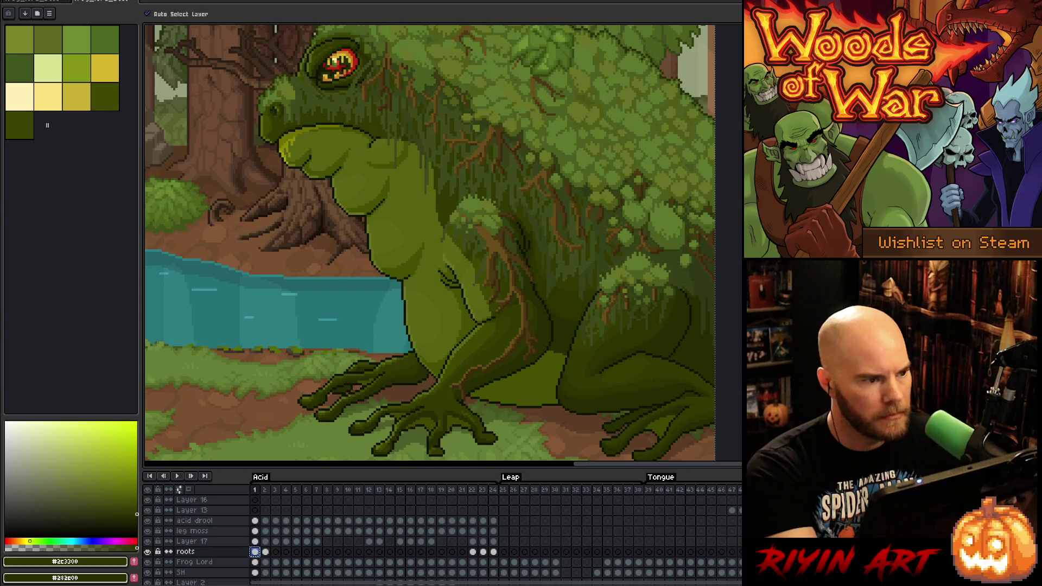
pyautogui.hotkey('ctrl', 'Tab')
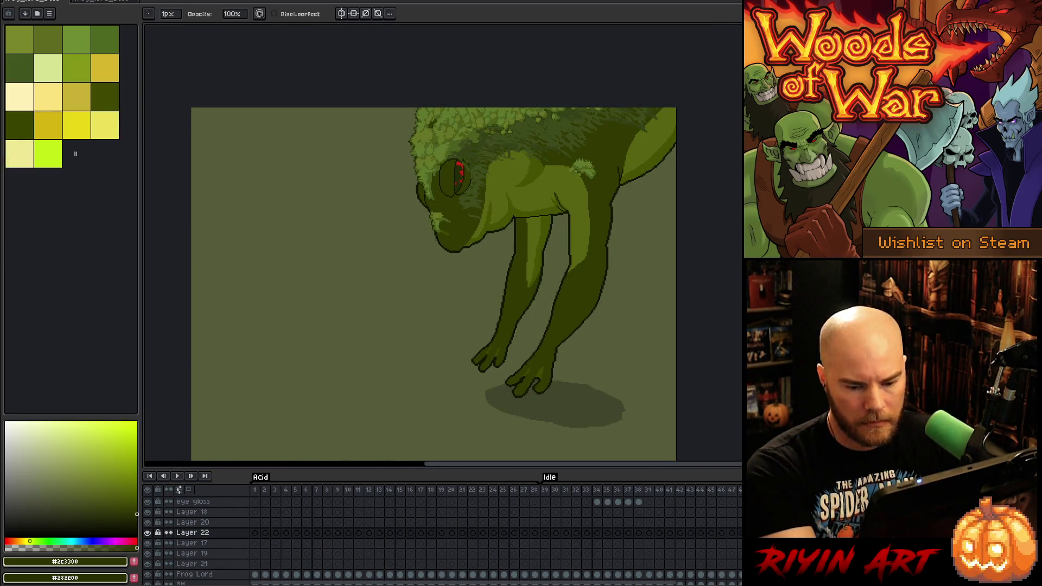
# Paste the roots onto Layer 22 and move them left of the frog
pyautogui.hotkey('ctrl', 'v')
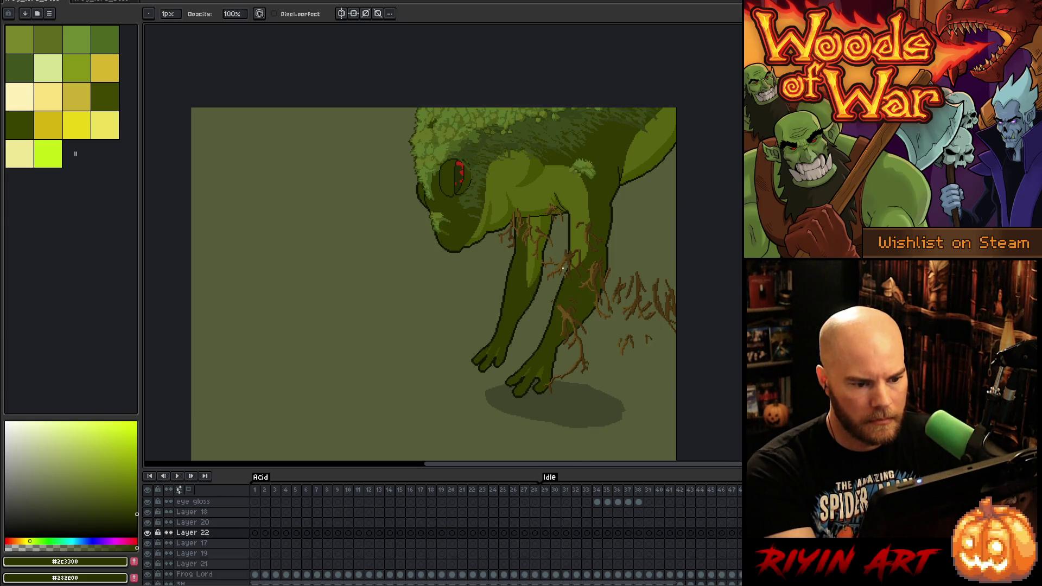
pyautogui.press('v')
pyautogui.moveTo(565, 263)
pyautogui.mouseDown()
pyautogui.moveTo(507, 279)
pyautogui.moveTo(577, 324)
pyautogui.mouseUp()
pyautogui.hotkey('ctrl', 'z')
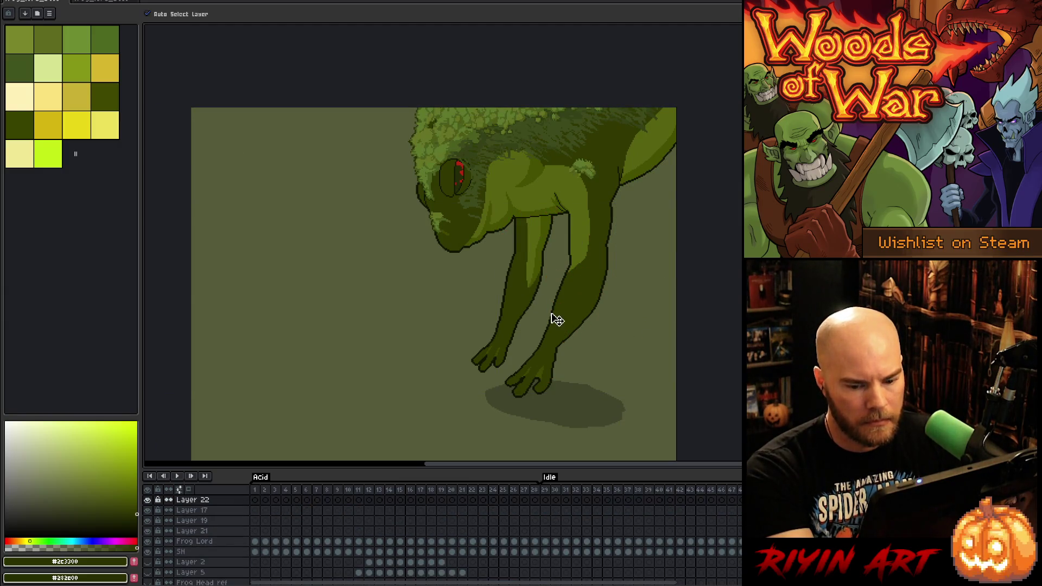
pyautogui.scroll(3, 212, 510)
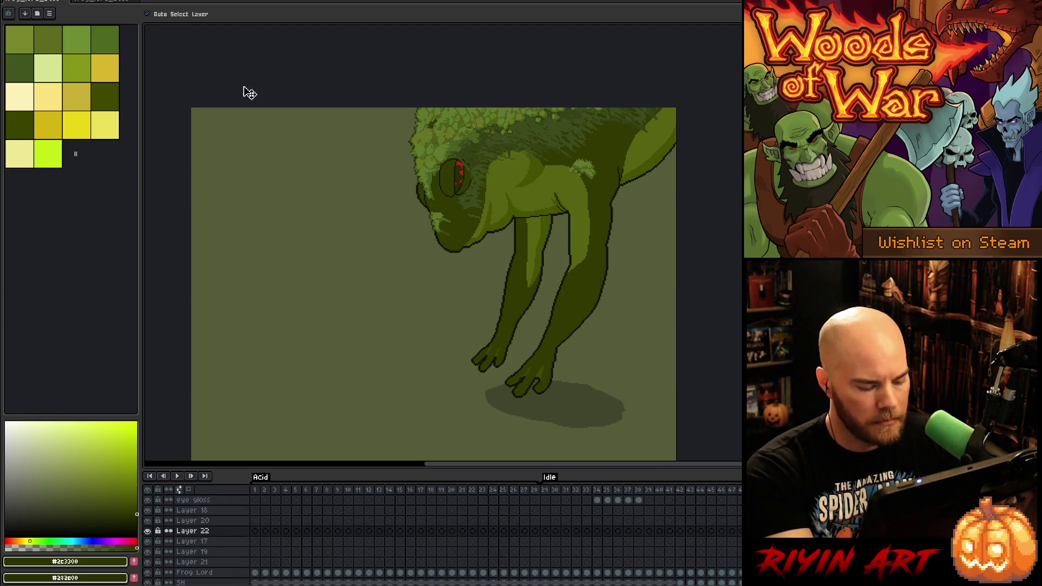
pyautogui.hotkey('ctrl', 'v')
pyautogui.moveTo(516, 275)
pyautogui.mouseDown()
pyautogui.moveTo(596, 283)
pyautogui.moveTo(586, 275)
pyautogui.moveTo(358, 298)
pyautogui.mouseUp()
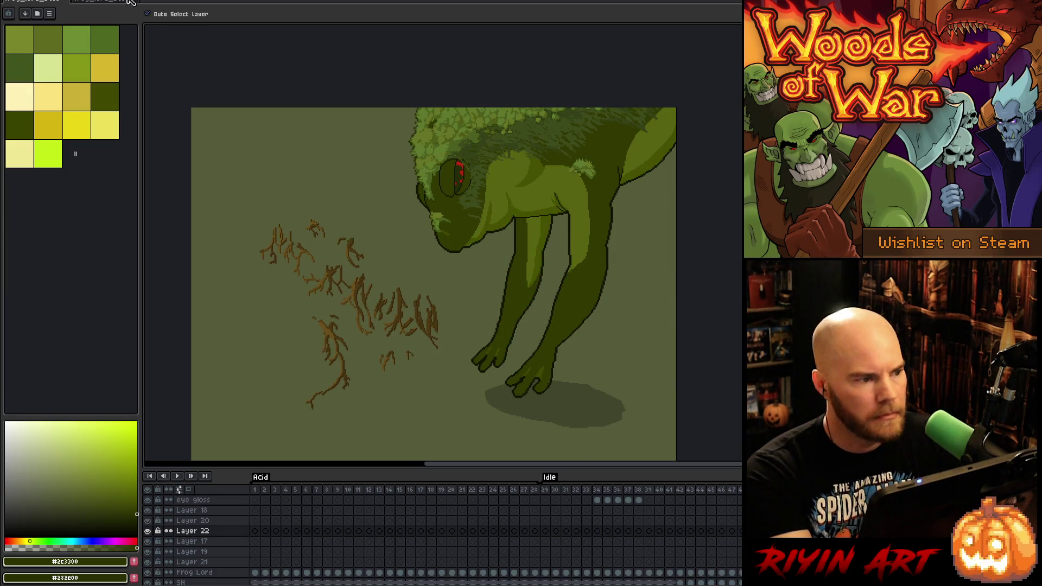
# Copy moss foliage from the scene and paste it onto Layer 17
pyautogui.hotkey('ctrl', 'Tab')
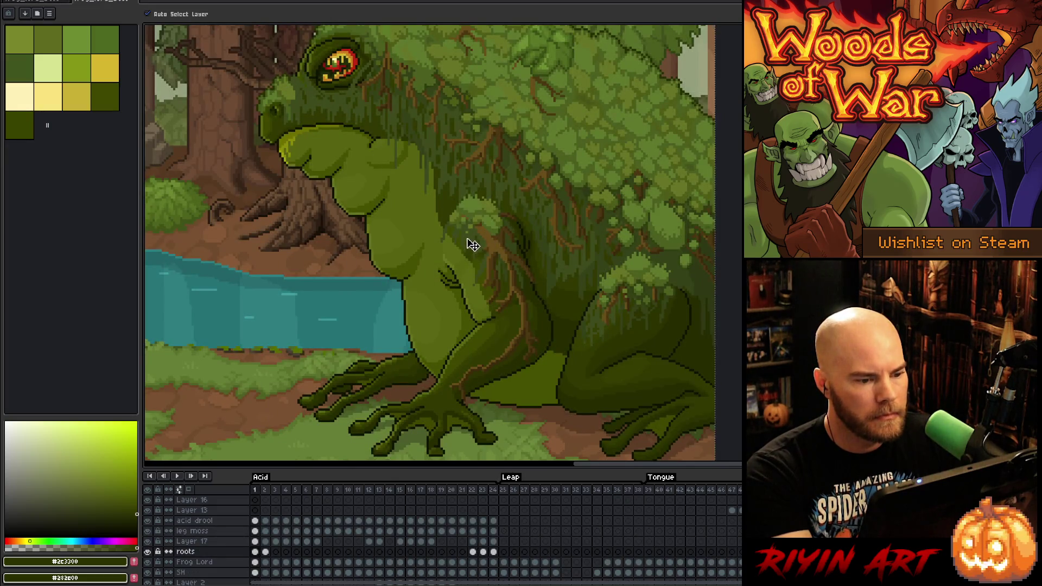
pyautogui.hotkey('ctrl', 'v')
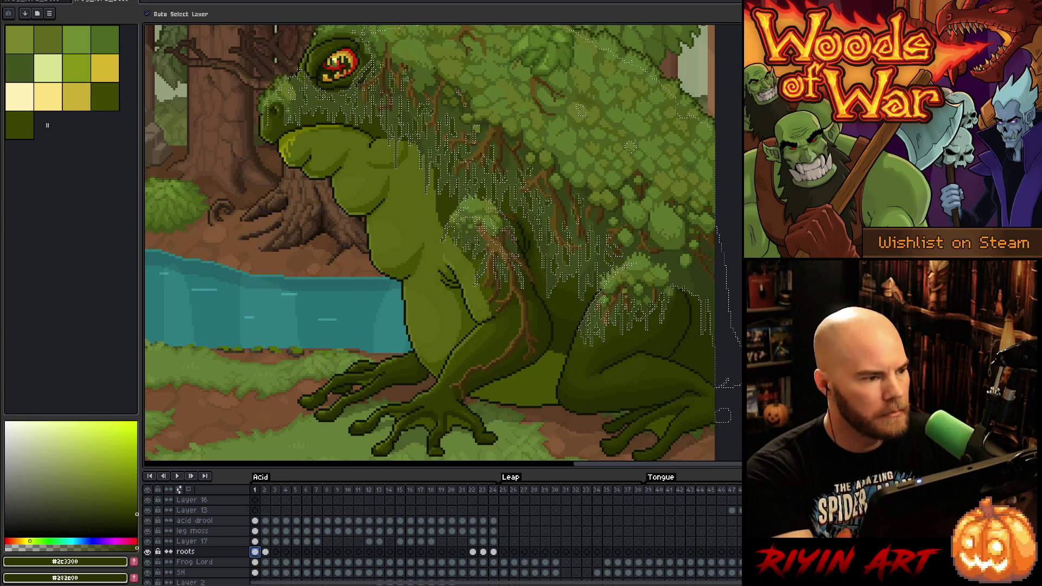
pyautogui.hotkey('ctrl', 'Tab')
pyautogui.hotkey('alt', 'Down')
pyautogui.hotkey('ctrl', 'v')
# Place the pasted moss, then lasso and delete the excess over the frog's legs
pyautogui.moveTo(610, 256)
pyautogui.mouseDown()
pyautogui.moveTo(535, 254)
pyautogui.moveTo(531, 264)
pyautogui.mouseUp()
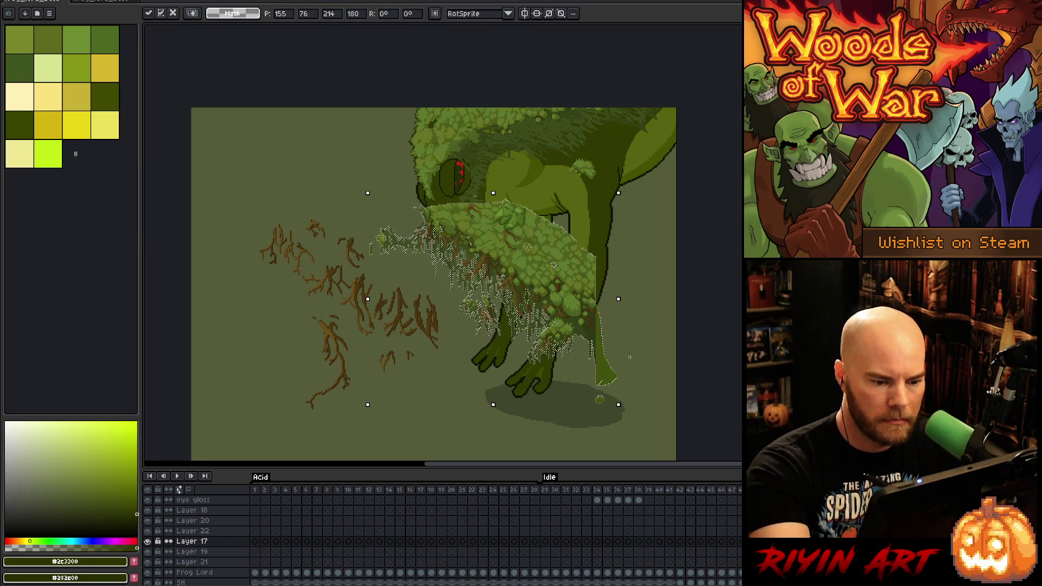
pyautogui.press('Return')
pyautogui.moveTo(527, 151); pyautogui.dragTo(359, 219)
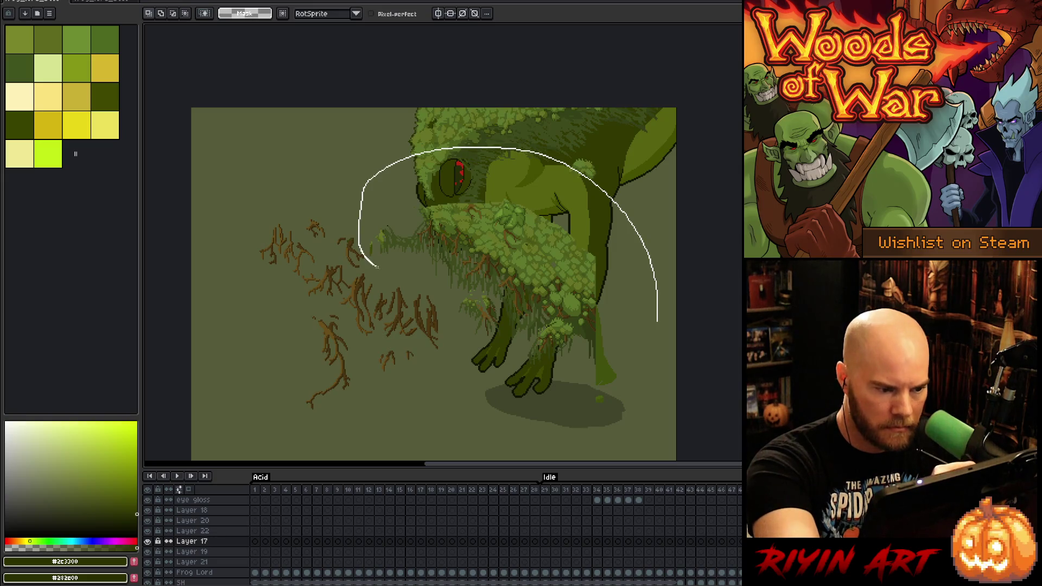
pyautogui.moveTo(498, 298)
pyautogui.mouseDown()
pyautogui.moveTo(602, 406)
pyautogui.moveTo(665, 329)
pyautogui.mouseUp()
pyautogui.press('Delete')
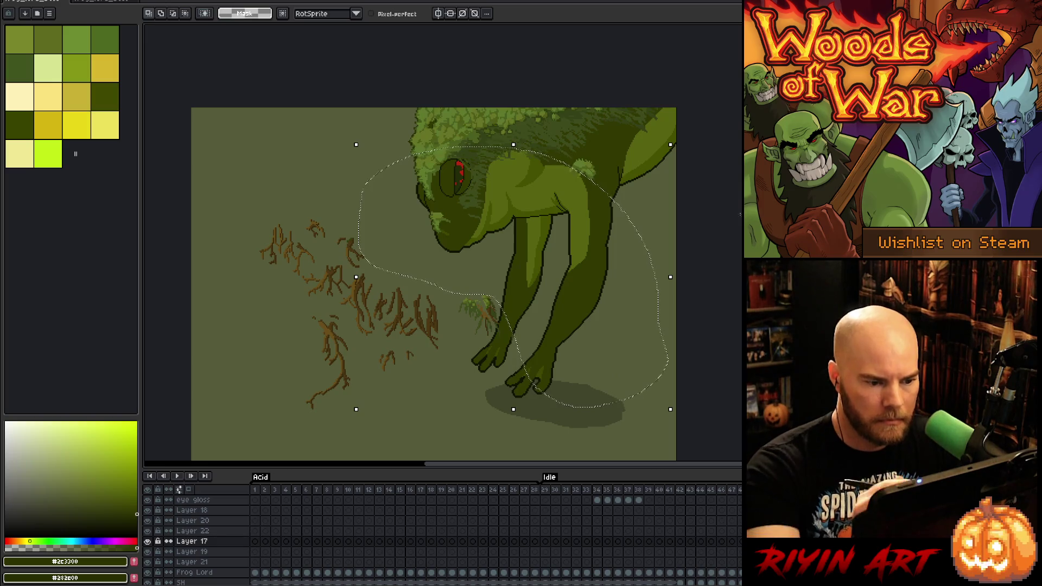
# Move a small green sprig onto the frog's shoulder, then lasso the lower brown sprig
pyautogui.moveTo(554, 394)
pyautogui.mouseDown()
pyautogui.moveTo(481, 264)
pyautogui.moveTo(489, 261)
pyautogui.mouseUp()
pyautogui.moveTo(489, 329)
pyautogui.mouseDown()
pyautogui.moveTo(595, 219)
pyautogui.moveTo(592, 194)
pyautogui.moveTo(640, 209)
pyautogui.moveTo(618, 182)
pyautogui.mouseUp()
pyautogui.press('Return')
pyautogui.press('Delete')
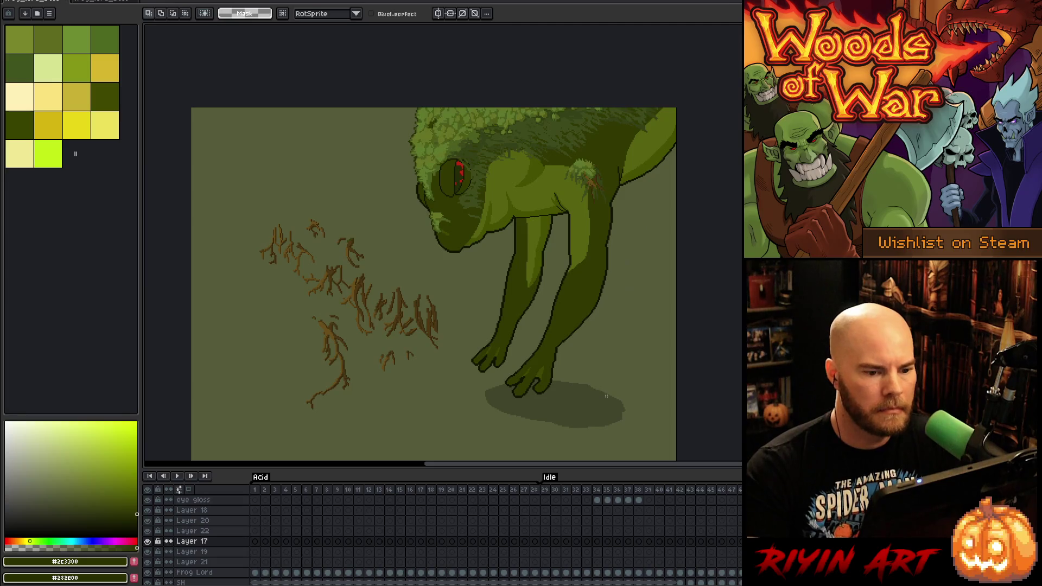
pyautogui.moveTo(348, 325)
pyautogui.mouseDown()
pyautogui.moveTo(291, 407)
pyautogui.moveTo(359, 411)
pyautogui.mouseUp()
pyautogui.press('Up')
# Discard the misplaced brown sprig and make Layer 19 active and visible
pyautogui.moveTo(351, 368); pyautogui.dragTo(590, 353)
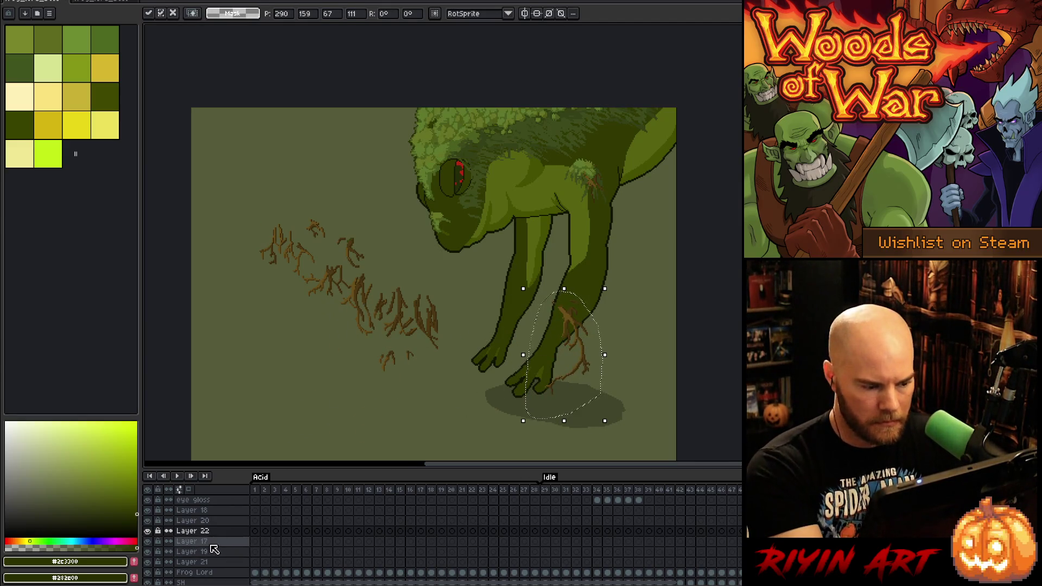
pyautogui.press('Escape')
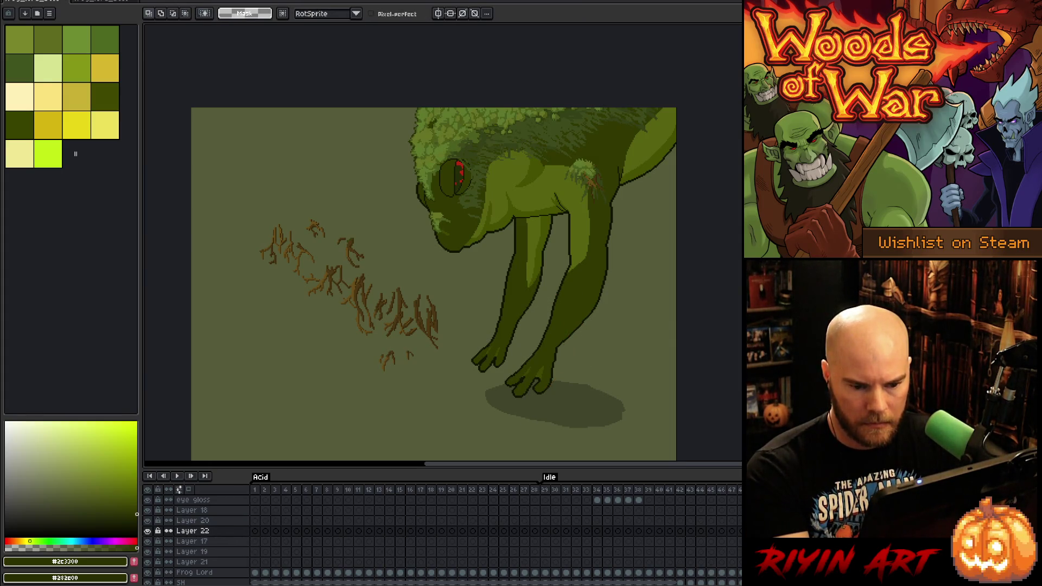
pyautogui.click(191, 541)
pyautogui.click(192, 551)
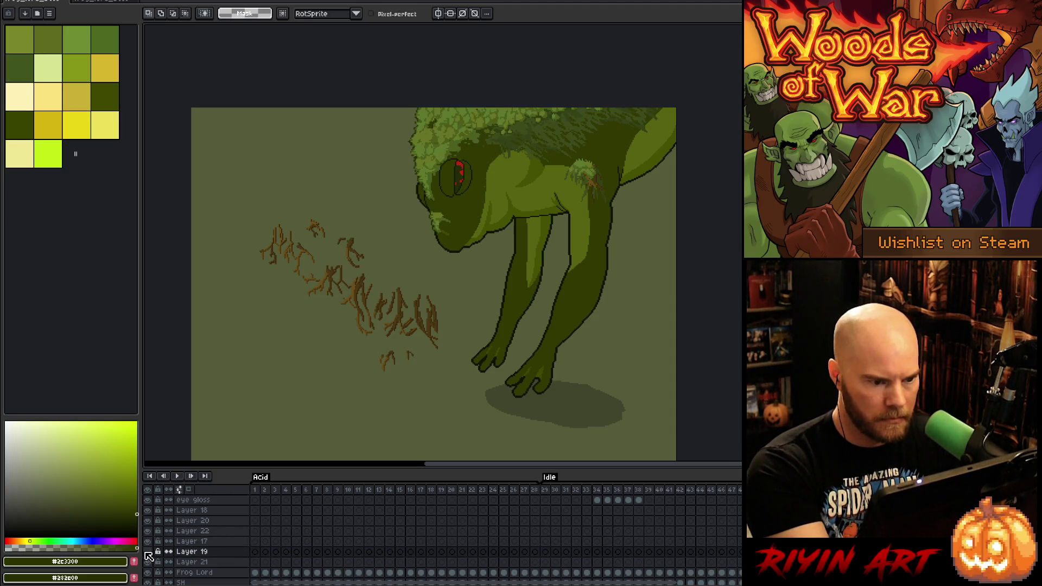
pyautogui.click(148, 552)
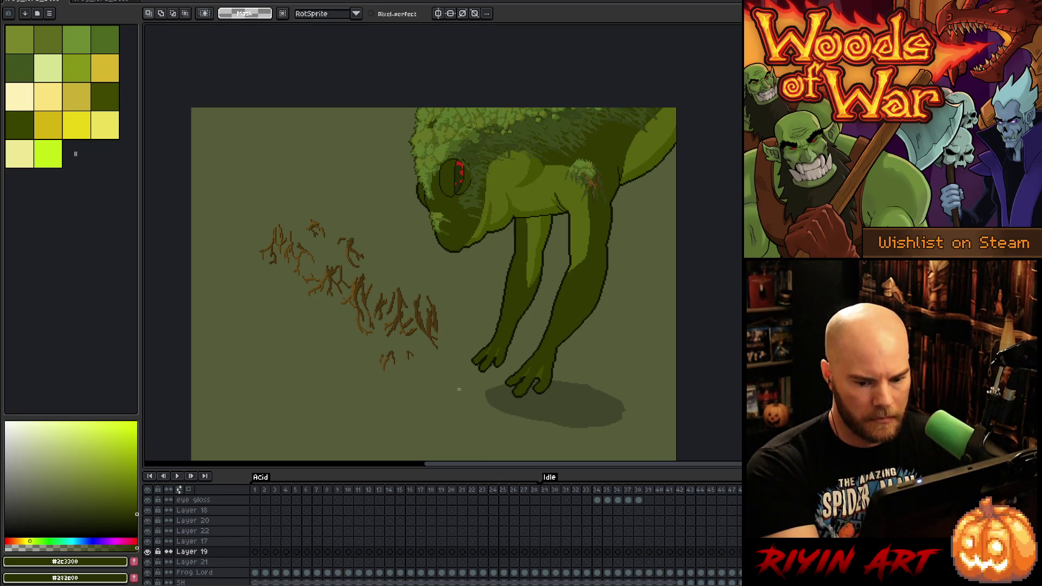
# Paste the brown root strokes onto the frog's body, rotated about 24° along the leg
pyautogui.hotkey('ctrl', 'v')
pyautogui.moveTo(595, 339)
pyautogui.mouseDown()
pyautogui.moveTo(580, 305)
pyautogui.moveTo(596, 212)
pyautogui.moveTo(600, 226)
pyautogui.moveTo(623, 226)
pyautogui.moveTo(603, 219)
pyautogui.moveTo(595, 244)
pyautogui.mouseUp()
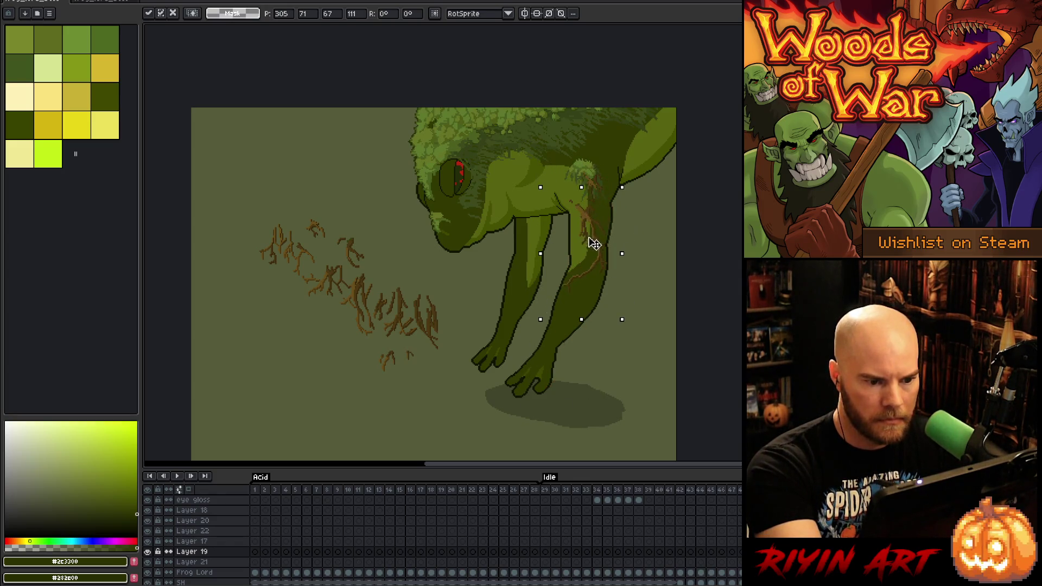
pyautogui.moveTo(630, 183)
pyautogui.mouseDown()
pyautogui.moveTo(646, 217)
pyautogui.moveTo(598, 216)
pyautogui.moveTo(603, 208)
pyautogui.mouseUp()
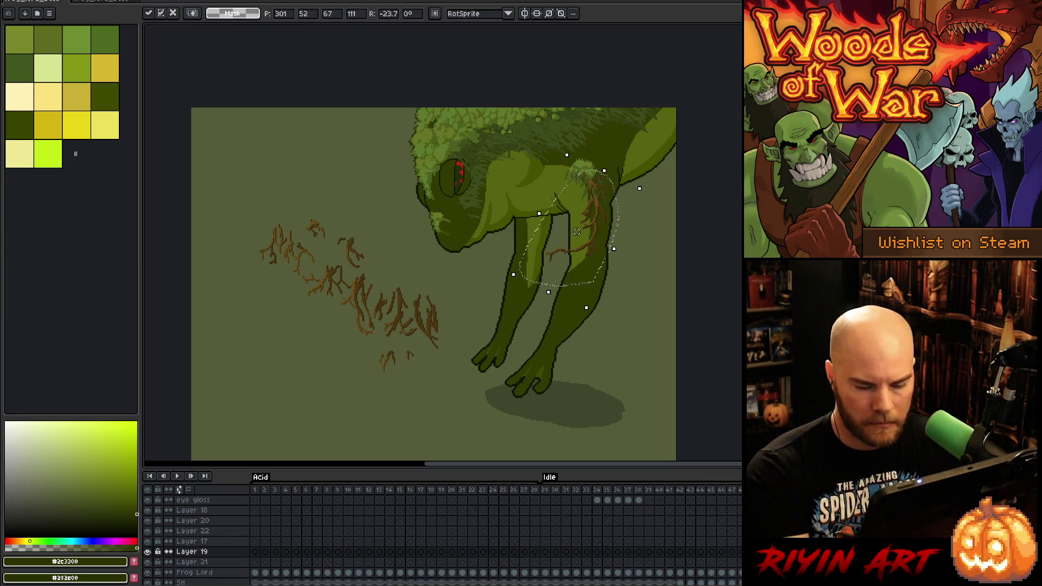
pyautogui.press('Escape')
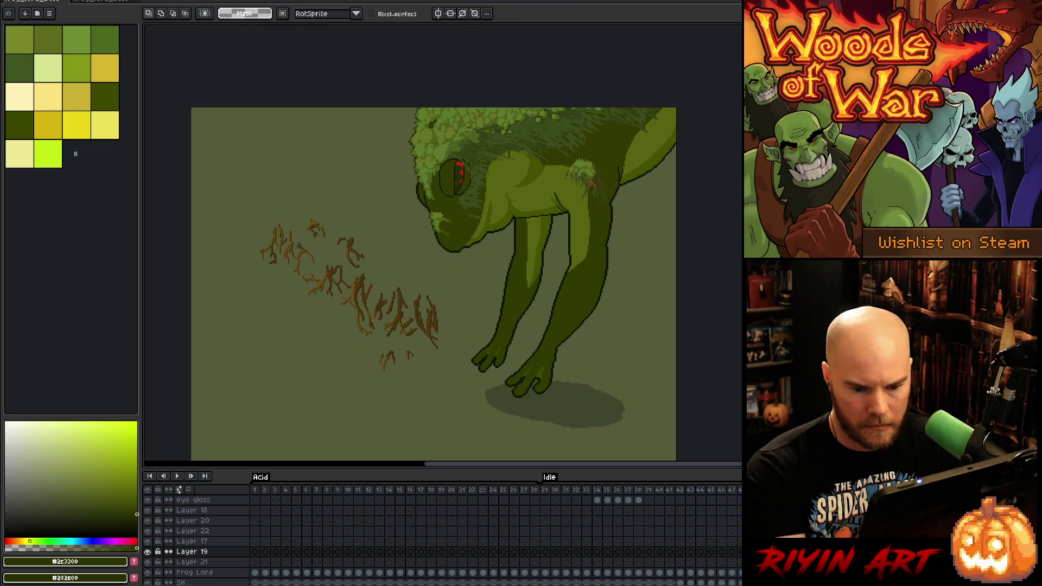
# Select Layer 22 and toggle Layer 22 and Layer 20's highlight to compare
pyautogui.click(185, 531)
pyautogui.click(148, 531)
pyautogui.click(148, 531)
pyautogui.click(148, 521)
pyautogui.click(147, 521)
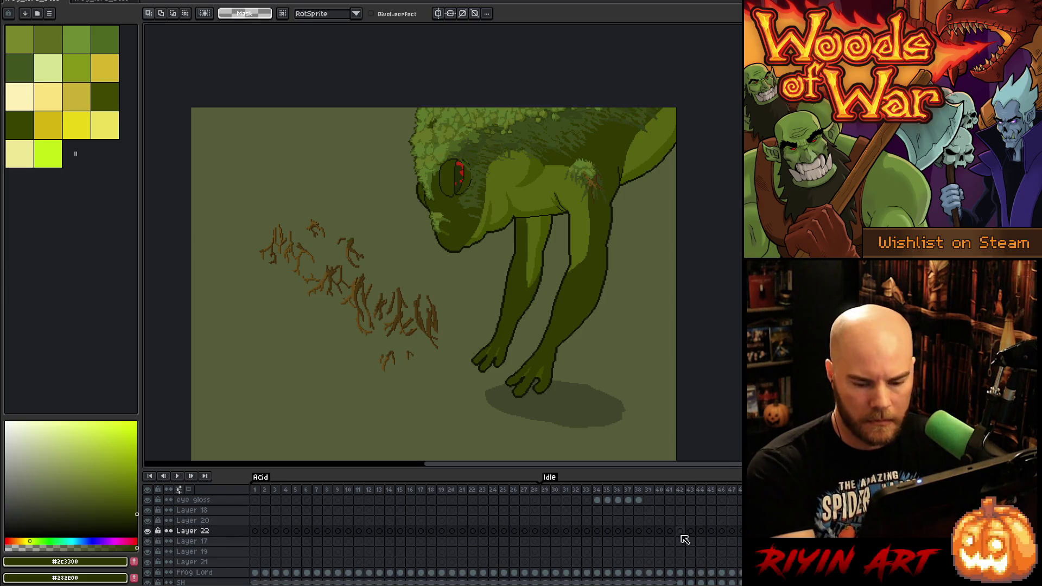
# Paste branch strokes over the frog's leg, nudge them up and rotate slightly
pyautogui.hotkey('ctrl', 'v')
pyautogui.moveTo(596, 226); pyautogui.dragTo(602, 219)
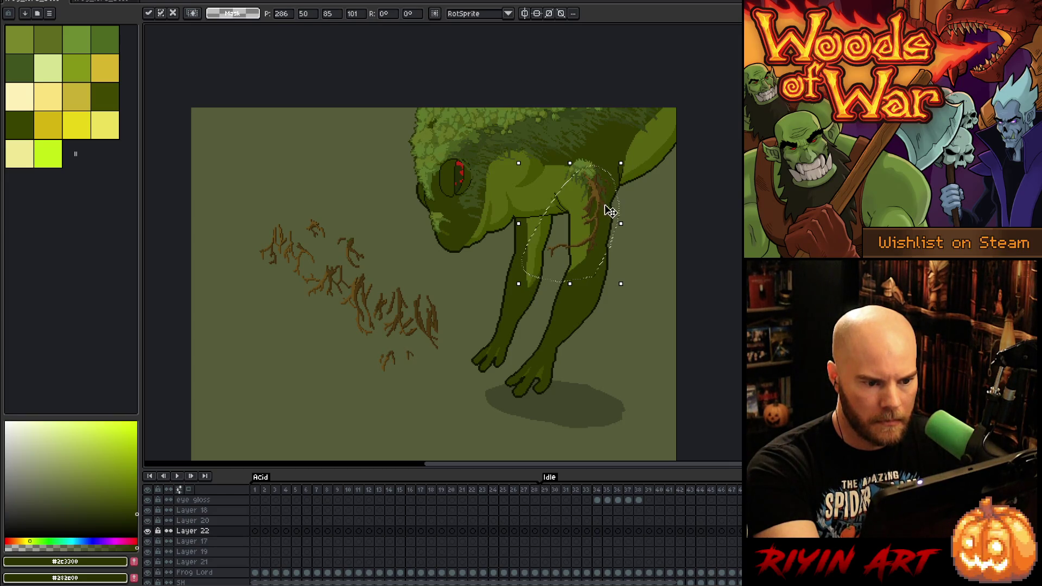
pyautogui.click(610, 287)
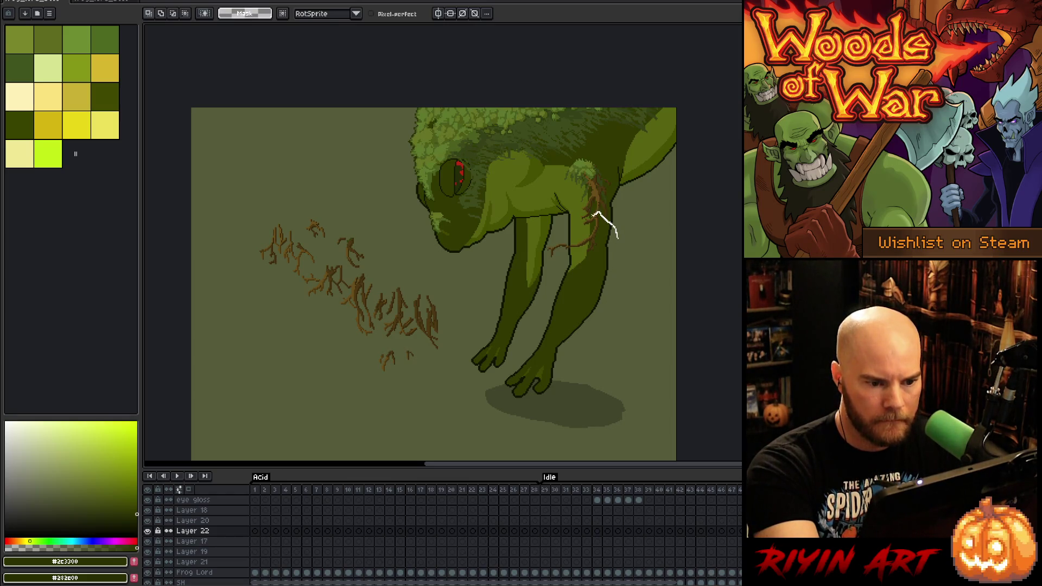
pyautogui.moveTo(617, 238)
pyautogui.mouseDown()
pyautogui.moveTo(598, 309)
pyautogui.moveTo(570, 228)
pyautogui.mouseUp()
pyautogui.moveTo(628, 203)
pyautogui.mouseDown()
pyautogui.moveTo(619, 197)
pyautogui.moveTo(586, 247)
pyautogui.moveTo(597, 248)
pyautogui.mouseUp()
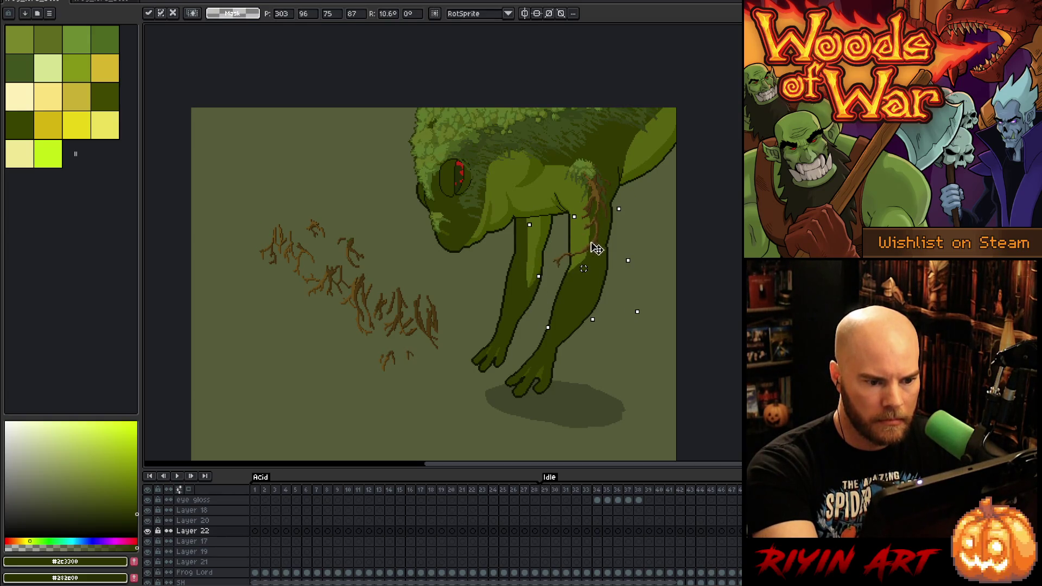
pyautogui.click(649, 250)
# Rotate another part of the leg roots and shift it down along the leg
pyautogui.moveTo(649, 250)
pyautogui.mouseDown()
pyautogui.moveTo(633, 251)
pyautogui.moveTo(624, 200)
pyautogui.mouseUp()
pyautogui.moveTo(573, 257)
pyautogui.mouseDown()
pyautogui.moveTo(588, 306)
pyautogui.moveTo(597, 239)
pyautogui.moveTo(584, 291)
pyautogui.moveTo(605, 321)
pyautogui.moveTo(570, 331)
pyautogui.mouseUp()
pyautogui.click(644, 263)
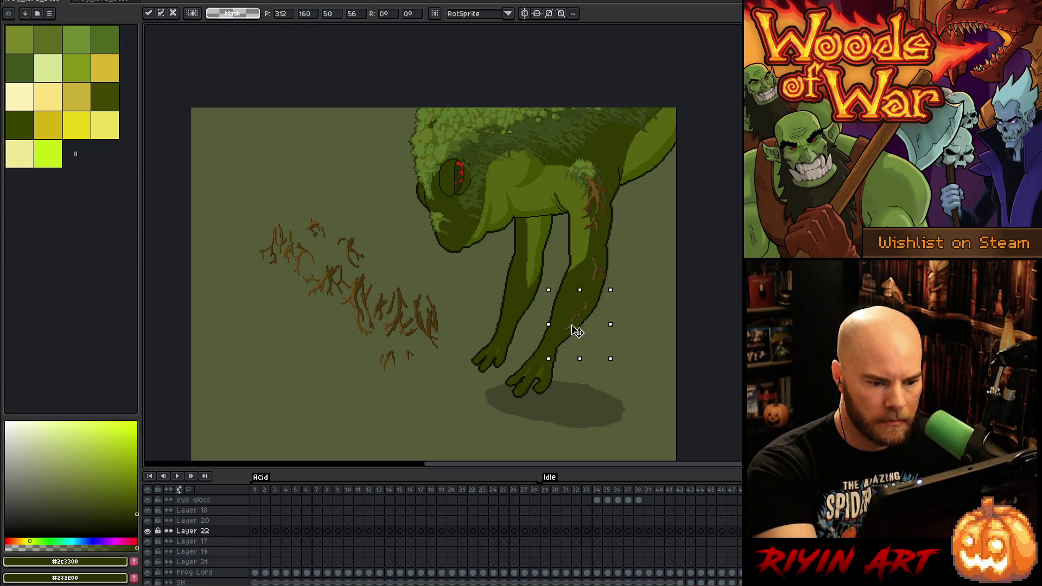
pyautogui.click(622, 311)
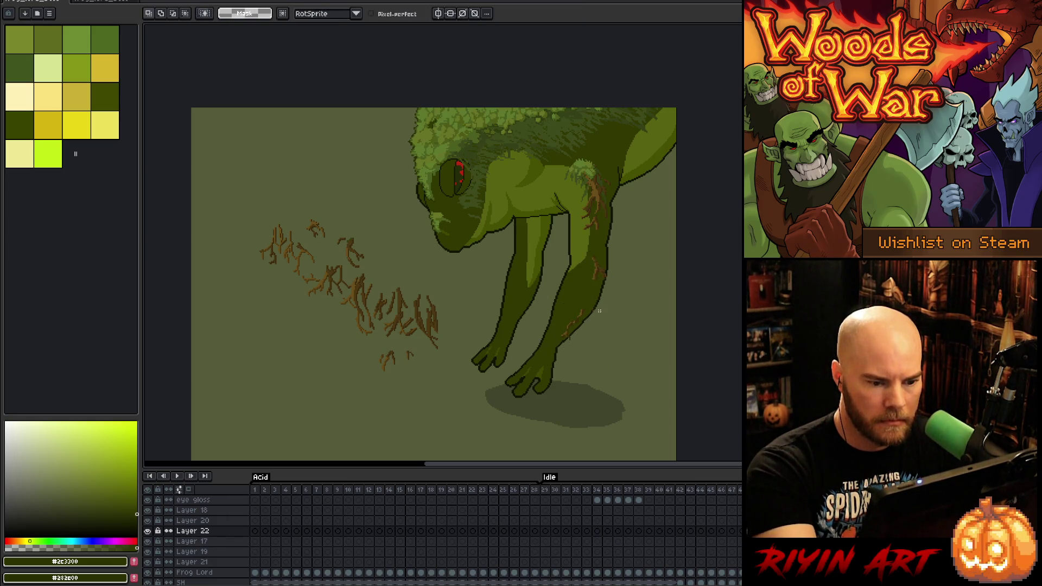
# Reselect and adjust the lower root strokes so they trail down the leg
pyautogui.moveTo(606, 242); pyautogui.dragTo(598, 195)
pyautogui.click(627, 205)
pyautogui.click(633, 258)
pyautogui.click(600, 210)
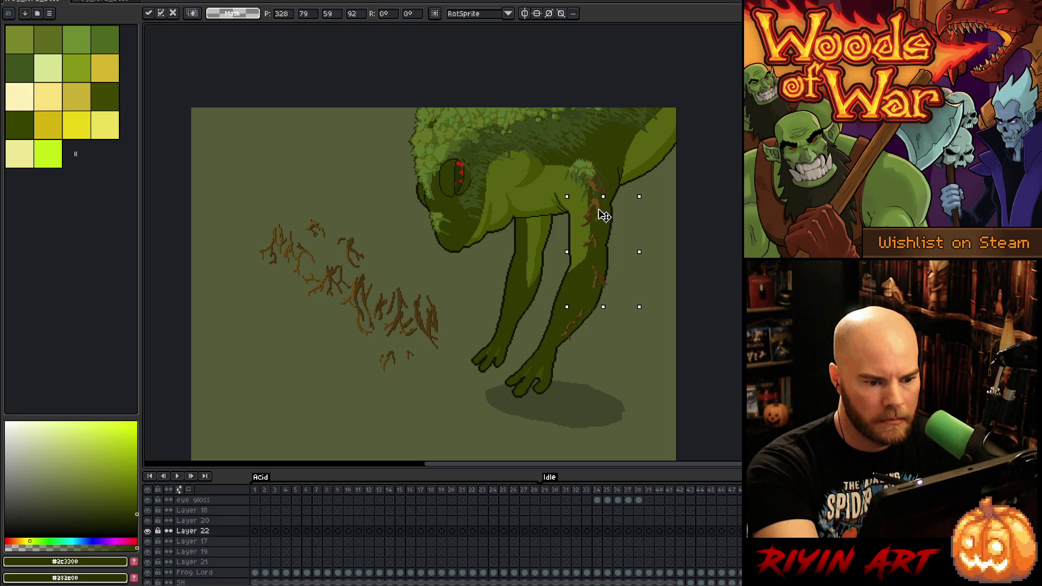
pyautogui.click(619, 320)
pyautogui.moveTo(619, 320)
pyautogui.mouseDown()
pyautogui.moveTo(624, 284)
pyautogui.moveTo(614, 324)
pyautogui.mouseUp()
pyautogui.click(605, 283)
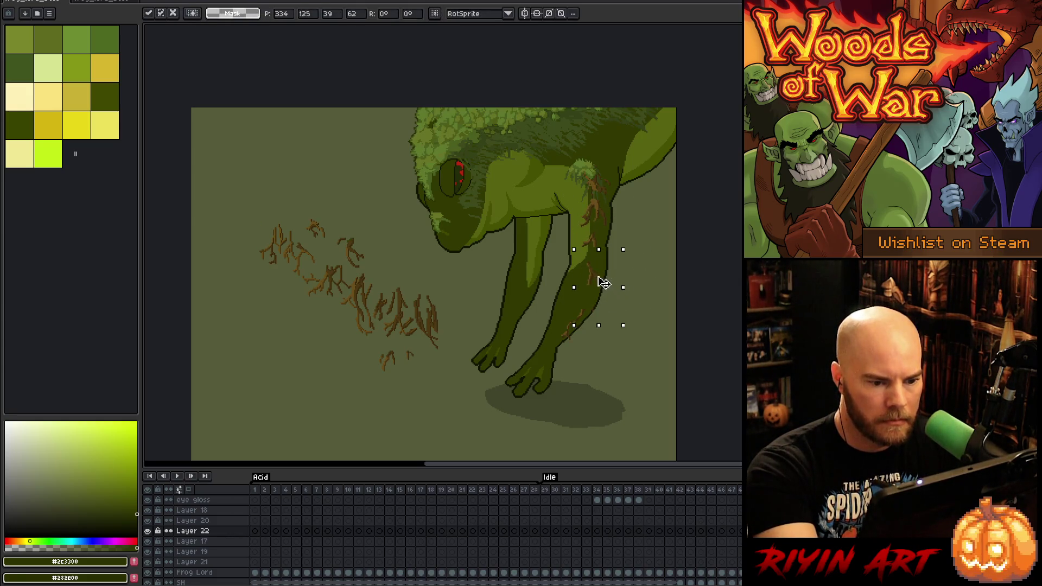
pyautogui.hotkey('ctrl', 'd')
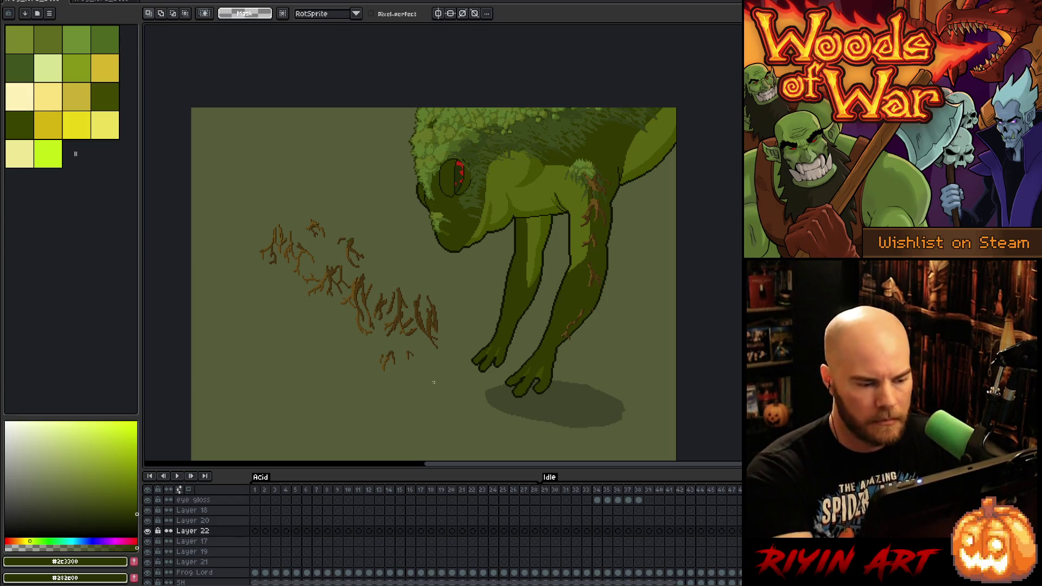
pyautogui.moveTo(441, 294)
pyautogui.mouseDown()
pyautogui.moveTo(244, 209)
pyautogui.moveTo(433, 406)
pyautogui.mouseUp()
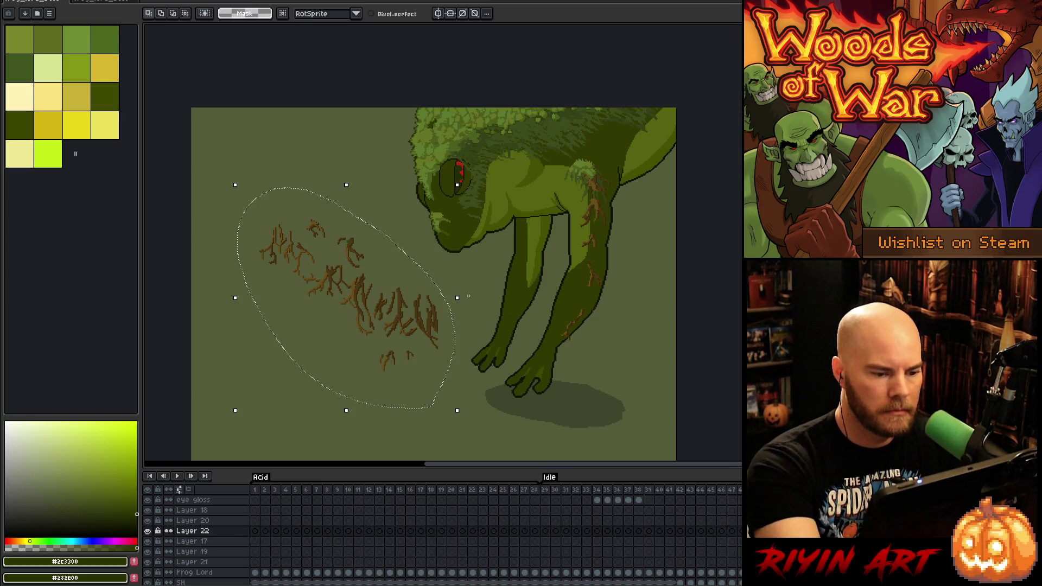
# Rotate the loose brown roots to about 51° and lay them across the frog's back
pyautogui.moveTo(460, 174)
pyautogui.mouseDown()
pyautogui.moveTo(353, 139)
pyautogui.moveTo(242, 230)
pyautogui.moveTo(331, 351)
pyautogui.moveTo(315, 364)
pyautogui.mouseUp()
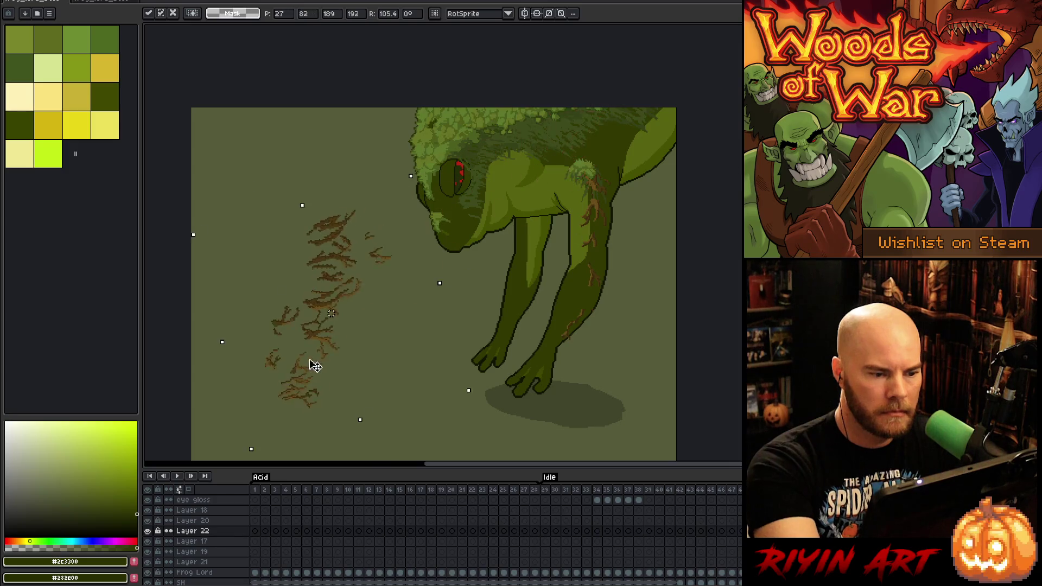
pyautogui.moveTo(416, 165); pyautogui.dragTo(496, 225)
pyautogui.moveTo(363, 309)
pyautogui.mouseDown()
pyautogui.moveTo(633, 105)
pyautogui.moveTo(586, 92)
pyautogui.moveTo(609, 82)
pyautogui.moveTo(560, 100)
pyautogui.moveTo(565, 93)
pyautogui.moveTo(396, 372)
pyautogui.moveTo(401, 313)
pyautogui.mouseUp()
pyautogui.moveTo(495, 270)
pyautogui.mouseDown()
pyautogui.moveTo(512, 281)
pyautogui.moveTo(510, 298)
pyautogui.mouseUp()
pyautogui.moveTo(386, 332)
pyautogui.mouseDown()
pyautogui.moveTo(569, 113)
pyautogui.moveTo(390, 338)
pyautogui.mouseUp()
pyautogui.moveTo(518, 304); pyautogui.dragTo(531, 325)
pyautogui.moveTo(388, 356)
pyautogui.mouseDown()
pyautogui.moveTo(619, 132)
pyautogui.moveTo(591, 127)
pyautogui.moveTo(700, 130)
pyautogui.moveTo(689, 163)
pyautogui.moveTo(636, 202)
pyautogui.mouseUp()
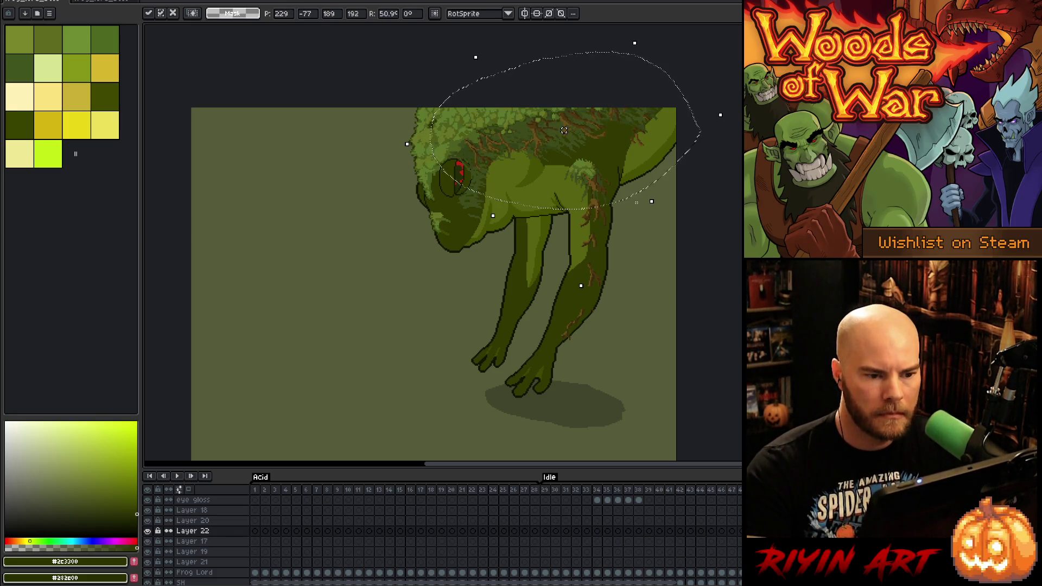
pyautogui.moveTo(564, 130); pyautogui.dragTo(564, 128)
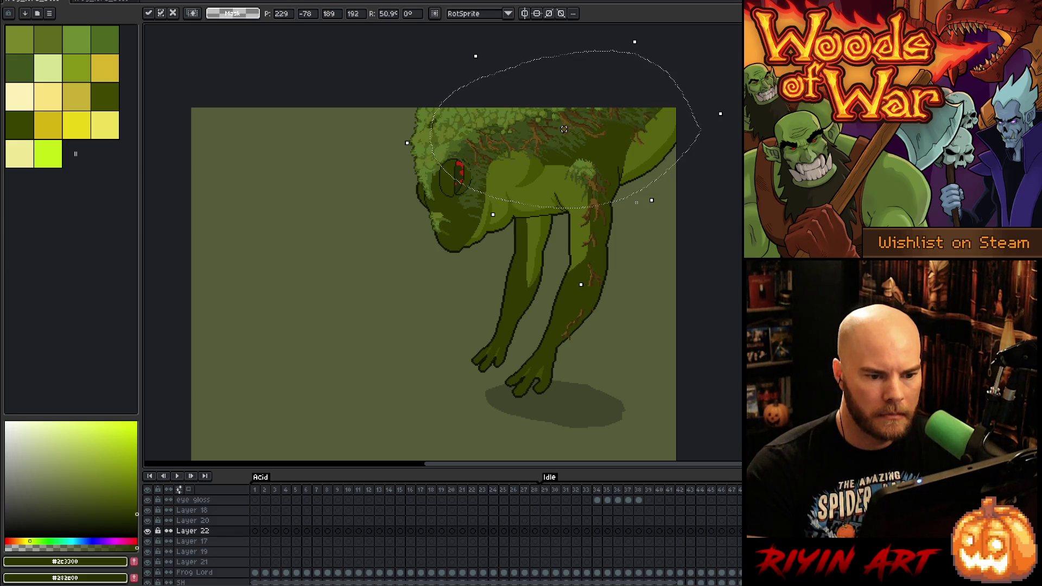
pyautogui.hotkey('ctrl', 'd')
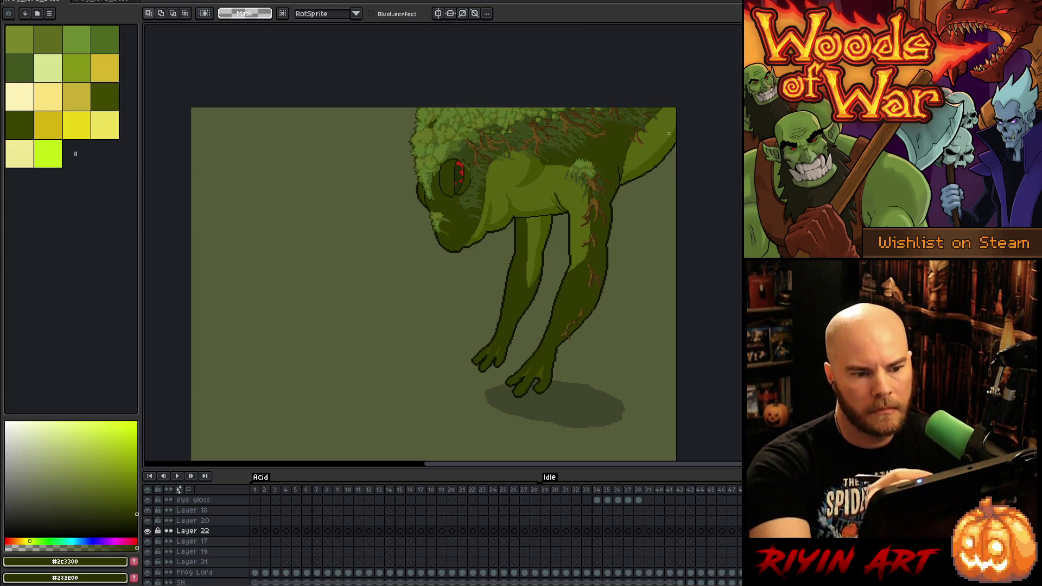
pyautogui.moveTo(631, 108); pyautogui.dragTo(676, 155)
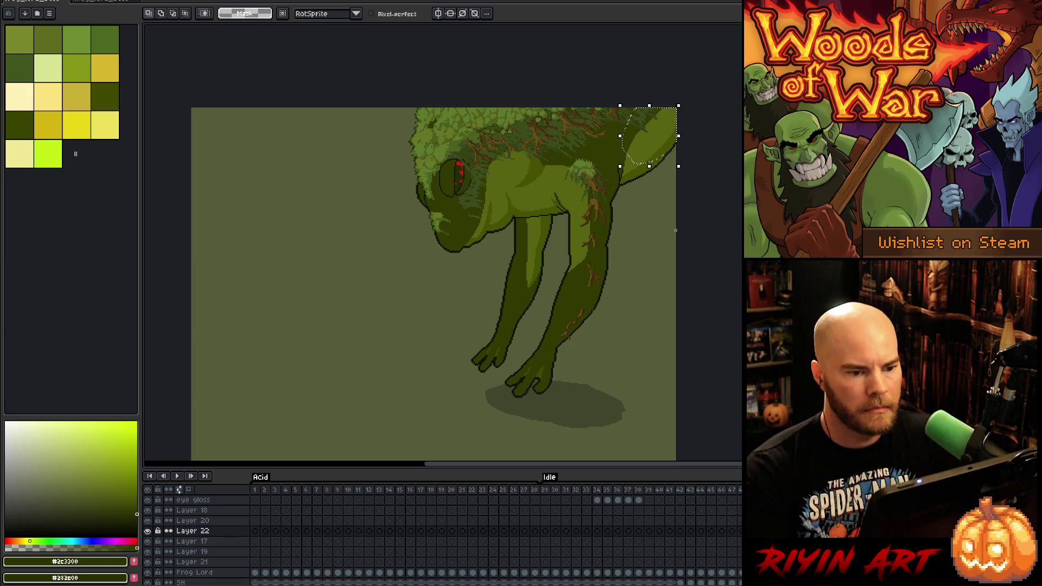
# Redraw the shoulder root lines in the lighter root brown, erasing stray pixels
pyautogui.hotkey('ctrl', 'd')
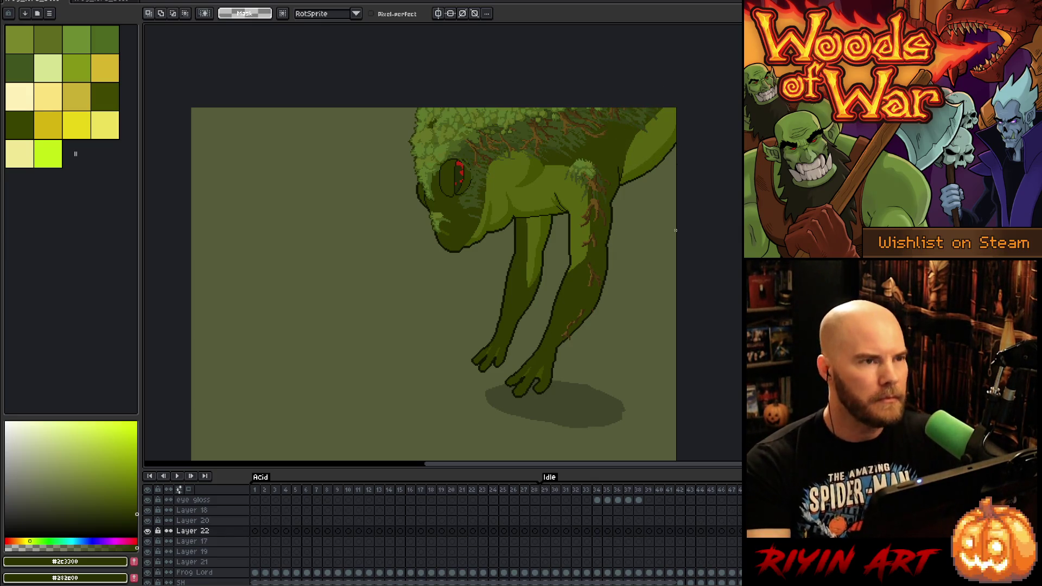
pyautogui.scroll(1, 599, 215)
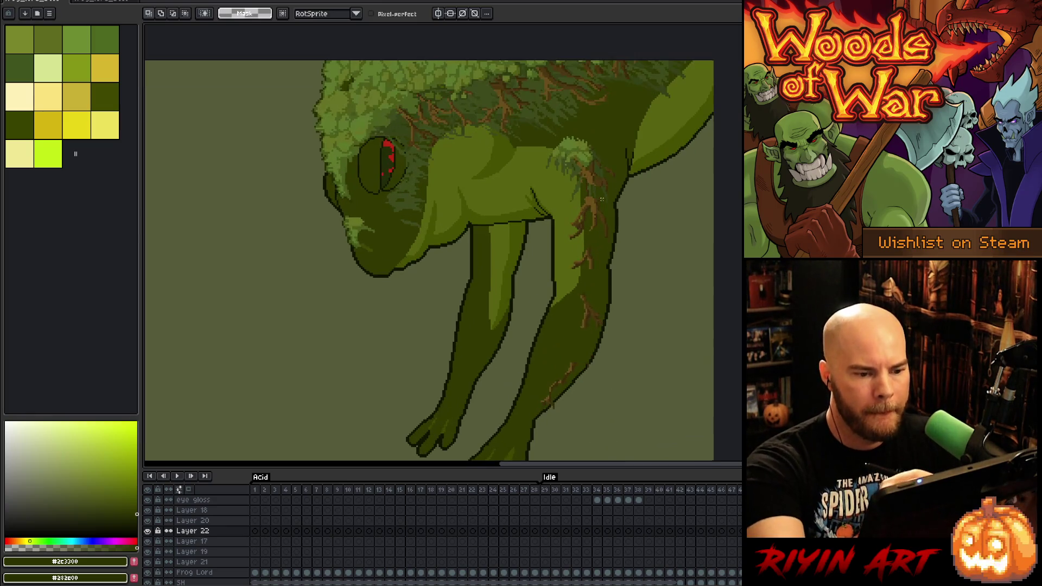
pyautogui.press('alt')
pyautogui.keyDown('alt'); pyautogui.click(586, 170); pyautogui.keyUp('alt')
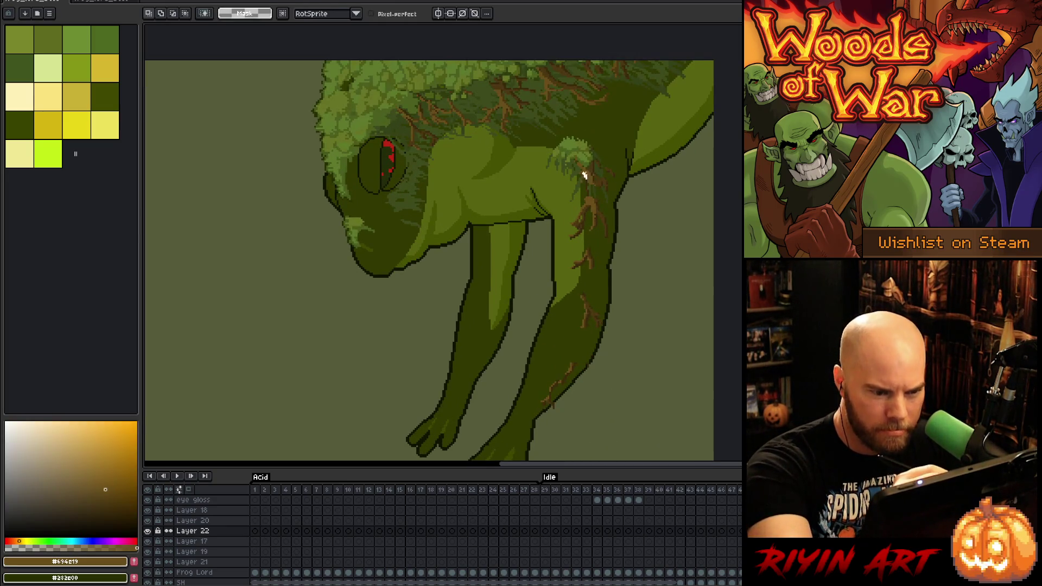
pyautogui.press('b')
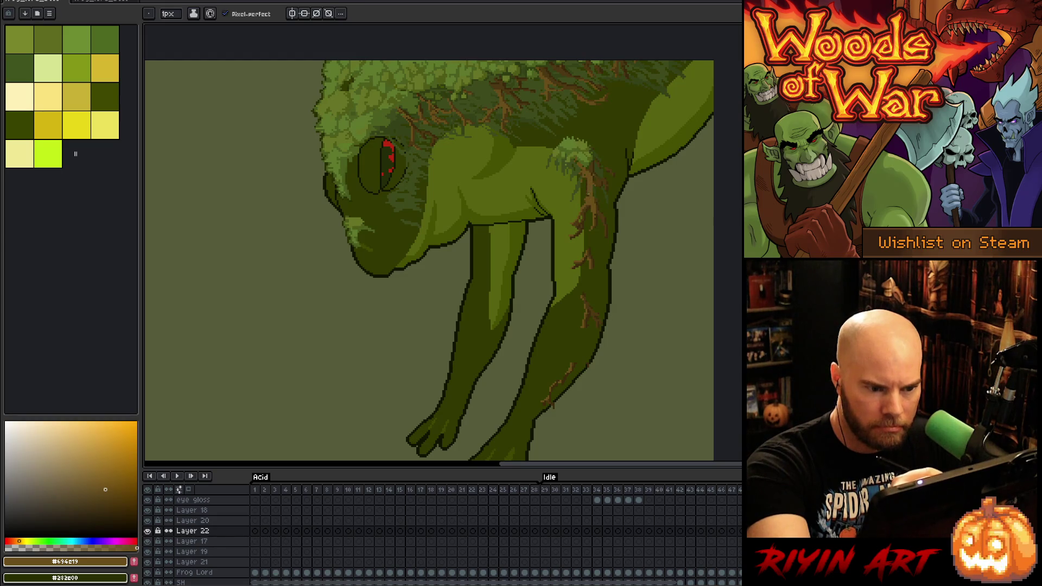
pyautogui.press('e')
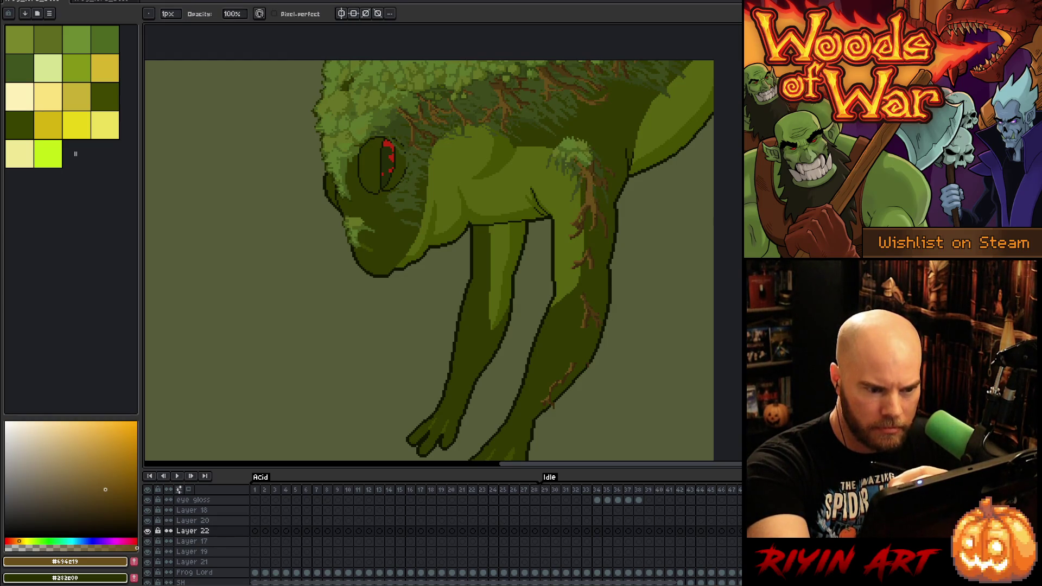
pyautogui.press('b')
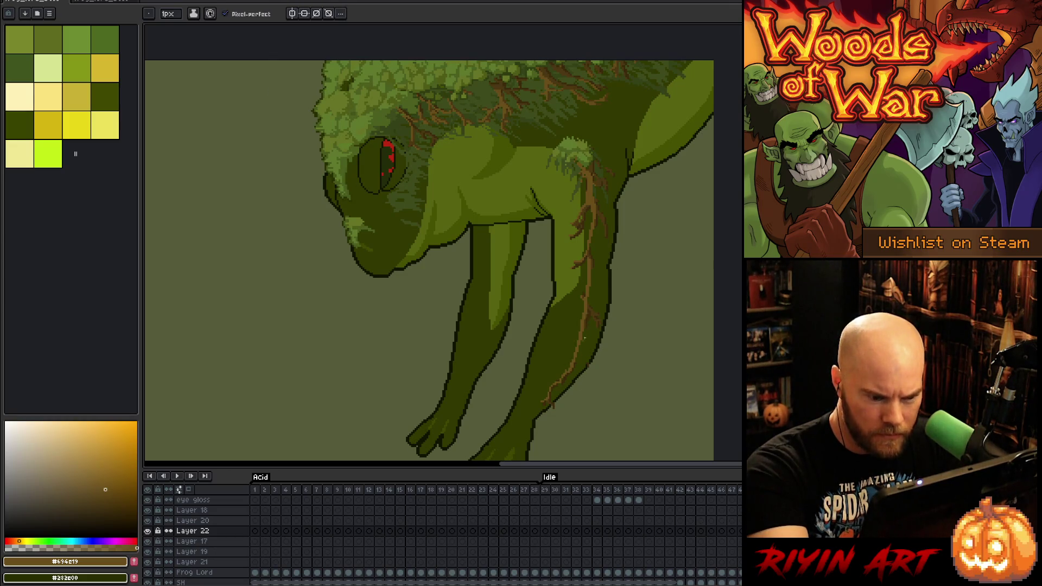
pyautogui.press('e')
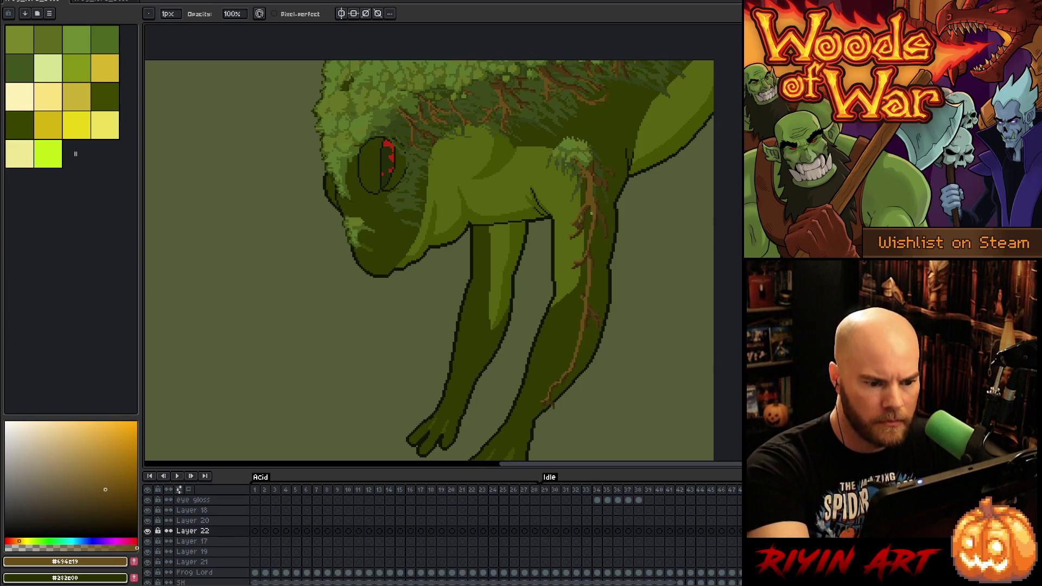
pyautogui.press('b')
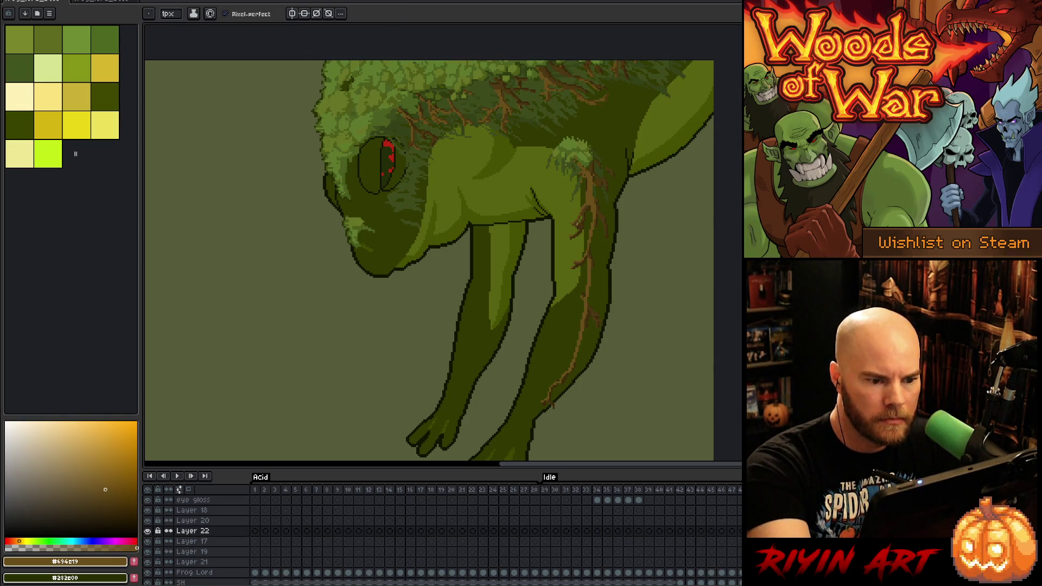
# Add darker brown pixels along the leg roots, alternating with the lighter brown
pyautogui.press('e')
pyautogui.press('i')
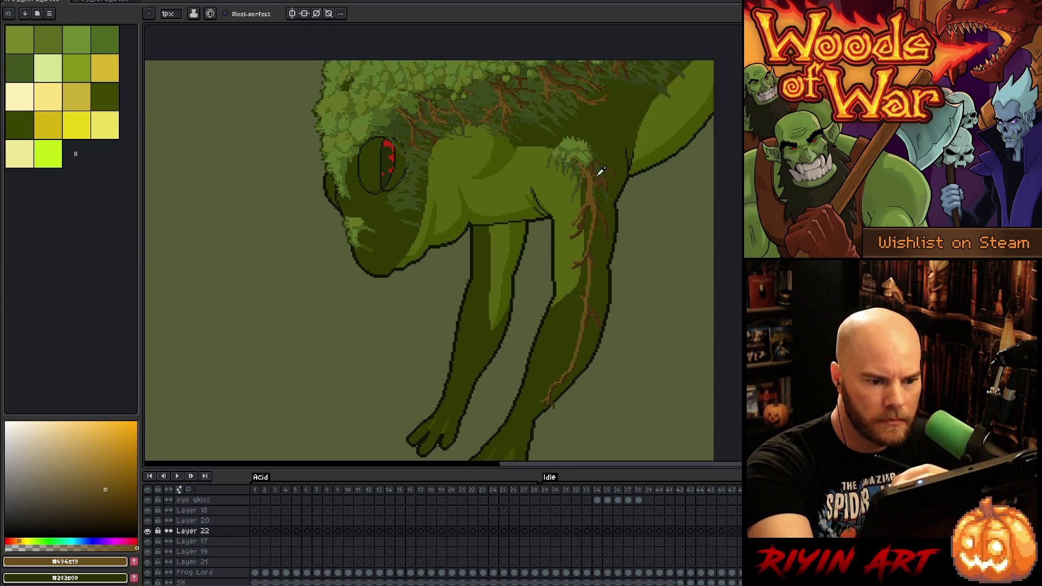
pyautogui.click(603, 212)
pyautogui.press('b')
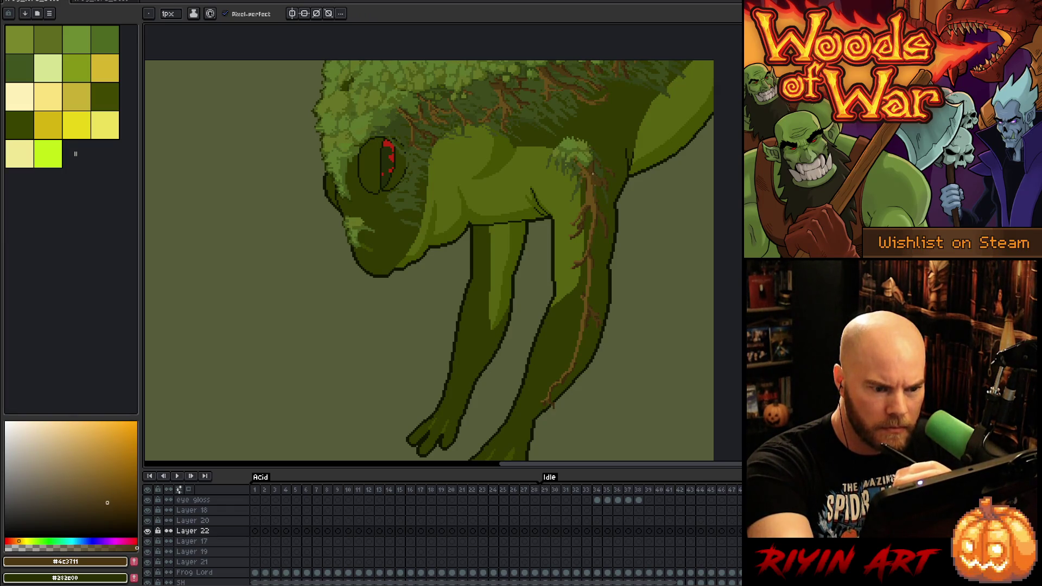
pyautogui.keyDown('alt'); pyautogui.click(586, 173); pyautogui.keyUp('alt')
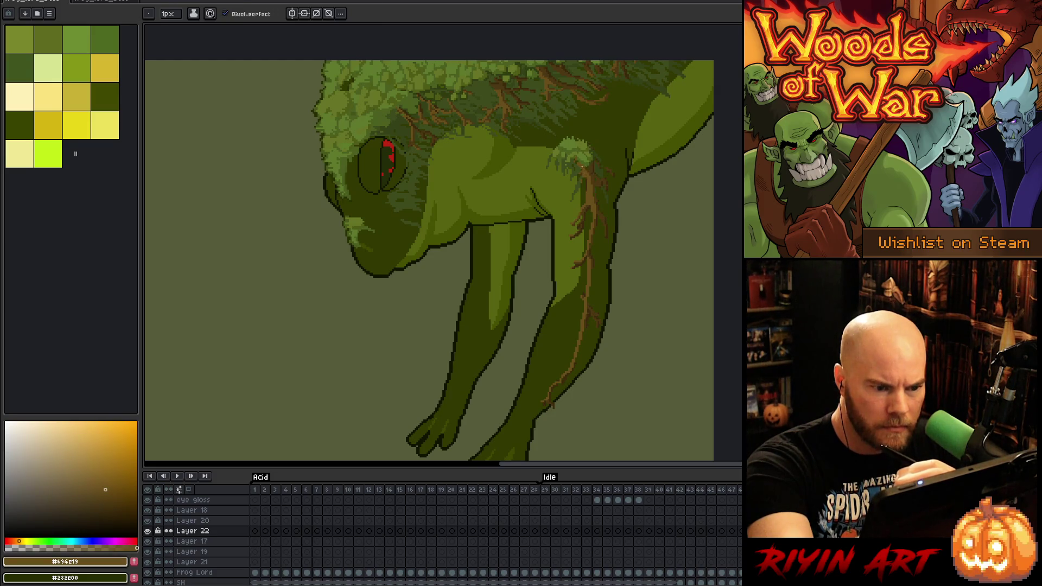
pyautogui.press('alt')
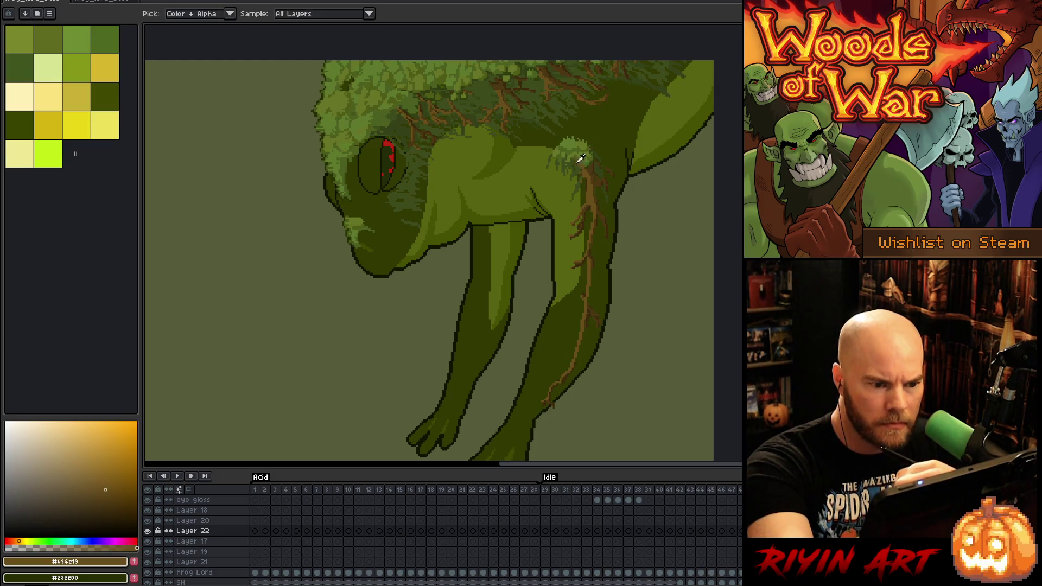
pyautogui.keyDown('alt'); pyautogui.click(593, 162); pyautogui.keyUp('alt')
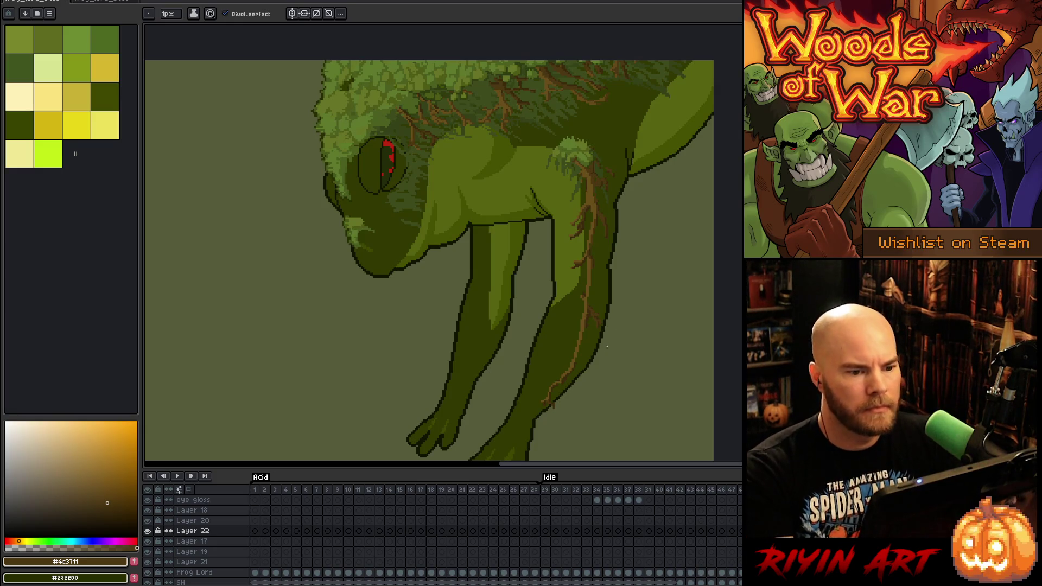
pyautogui.scroll(-3, 607, 346)
pyautogui.scroll(2, 573, 239)
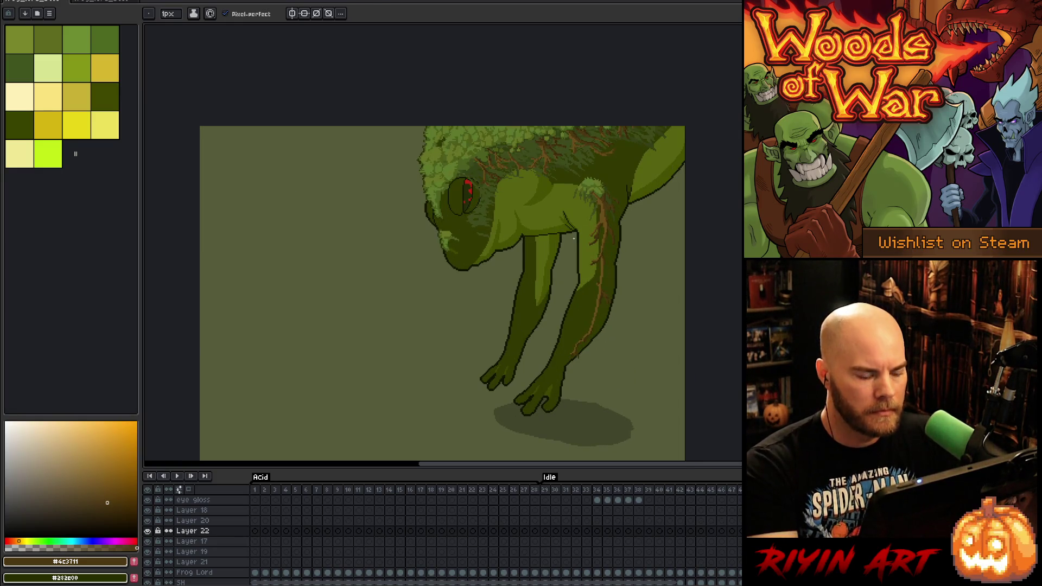
# Save the frog, preview the idle animation, then stop on the legs-extended frame
pyautogui.scroll(-1, 574, 239)
pyautogui.hotkey('ctrl', 's')
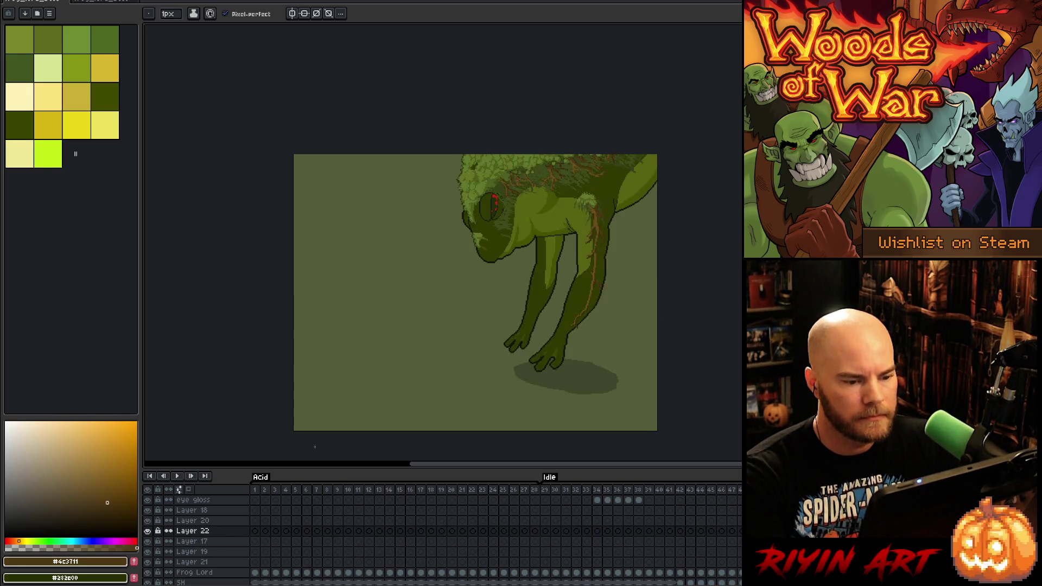
pyautogui.press('Return')
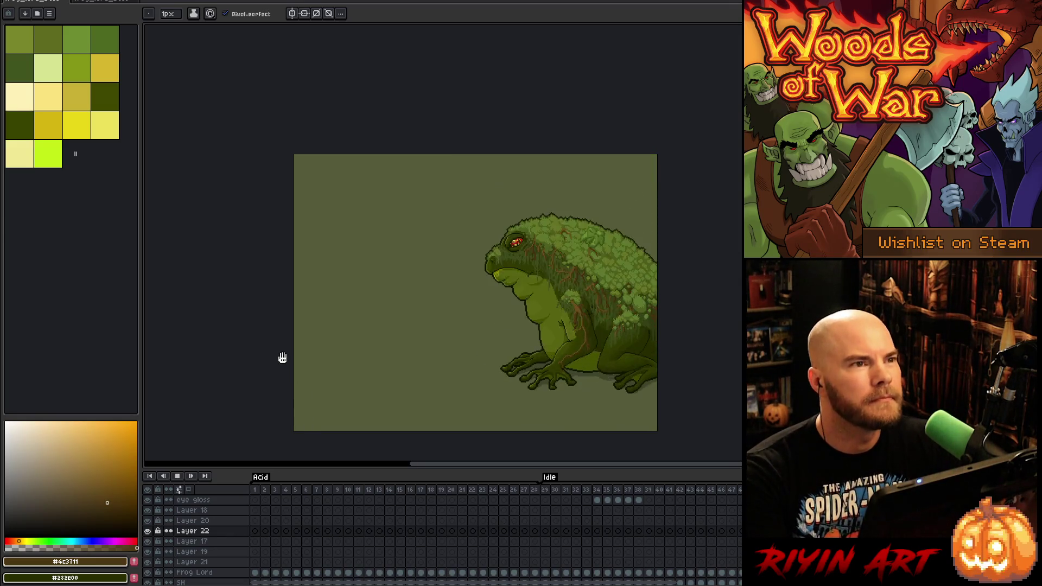
pyautogui.scroll(2, 639, 349)
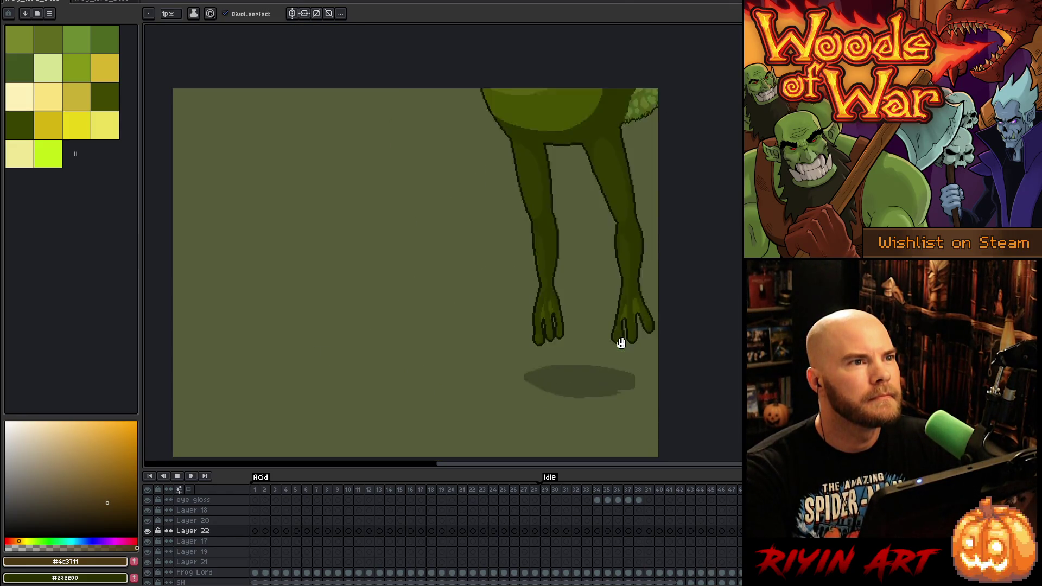
pyautogui.press('h')
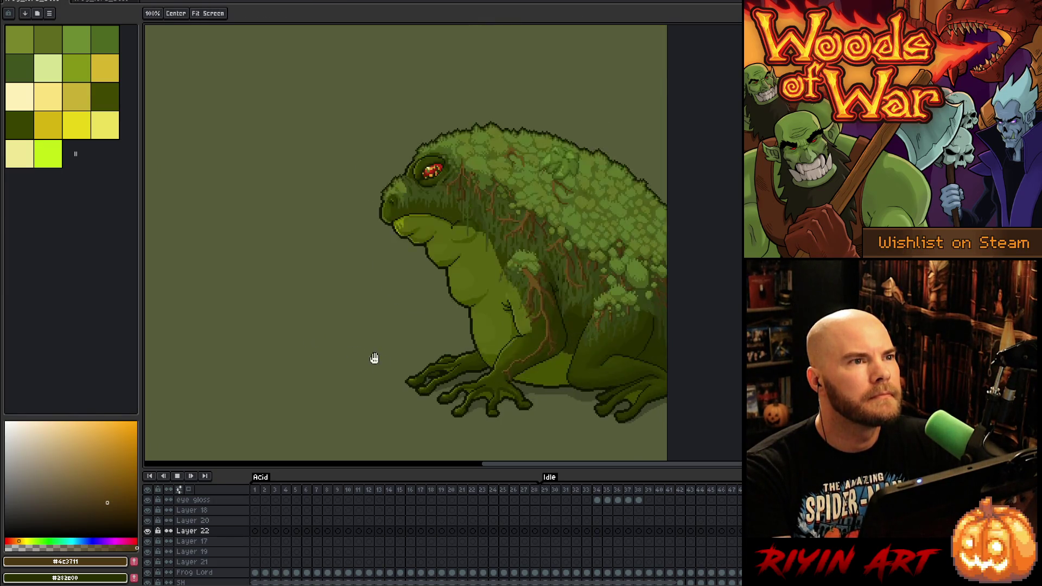
pyautogui.press('b')
pyautogui.press('Return')
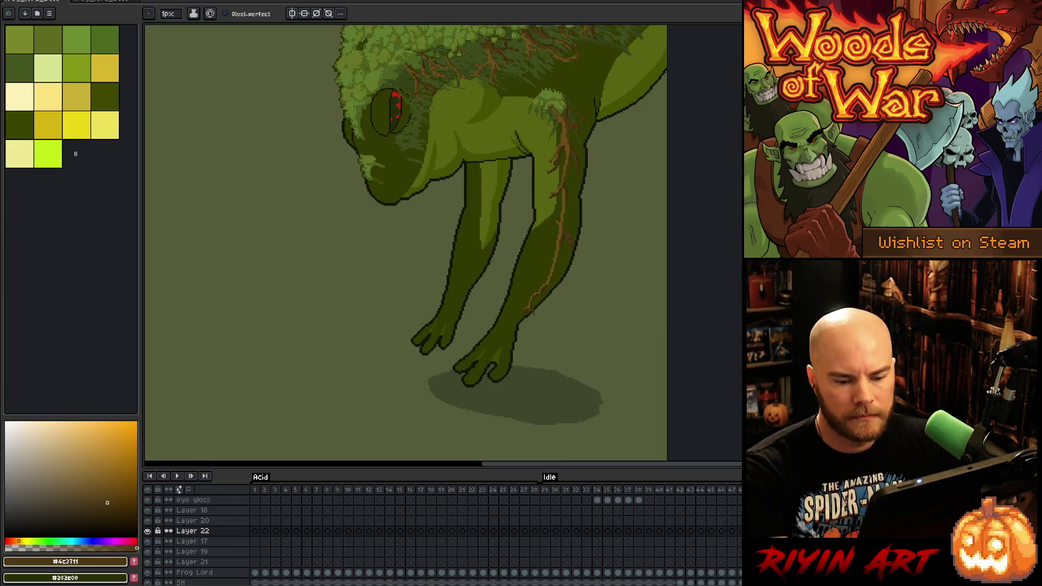
pyautogui.press('Right')
# Show Layers 18–21 and Frog Lord, then test lifting the frog's feet about 50 pixels
pyautogui.moveTo(147, 510); pyautogui.dragTo(147, 572)
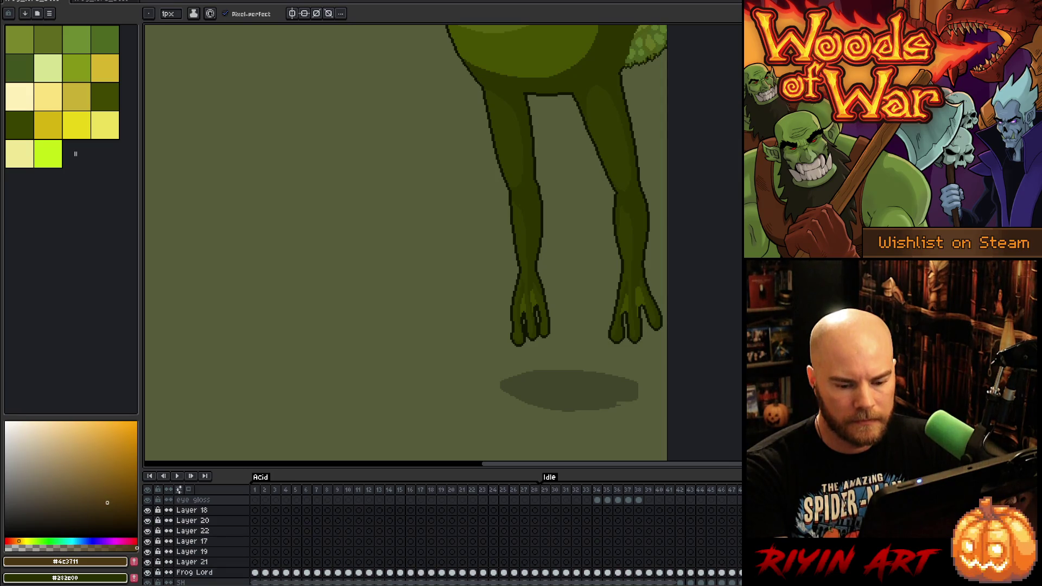
pyautogui.press('v')
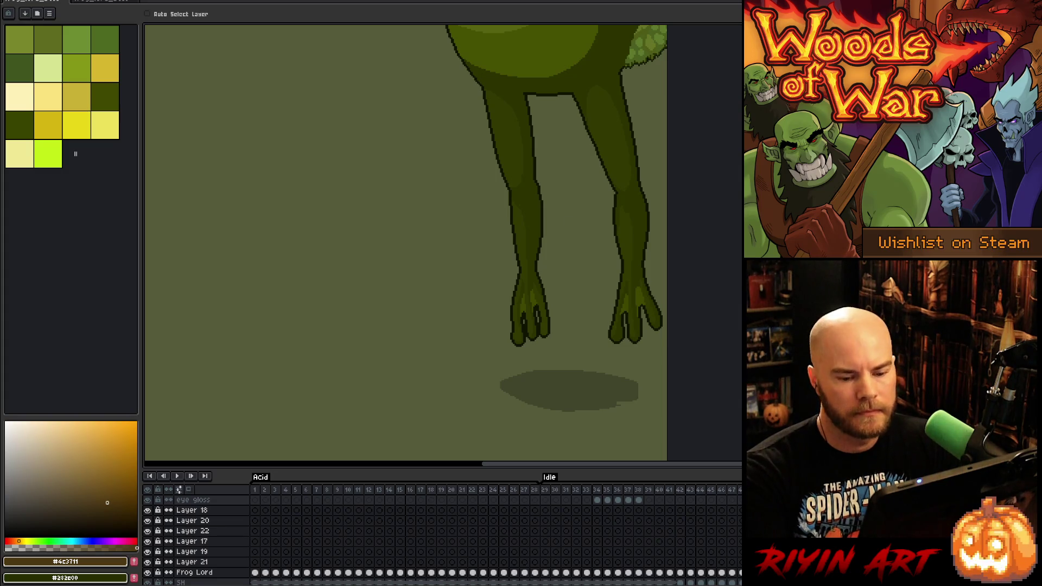
pyautogui.scroll(-5, 628, 270)
pyautogui.scroll(-1, 596, 242)
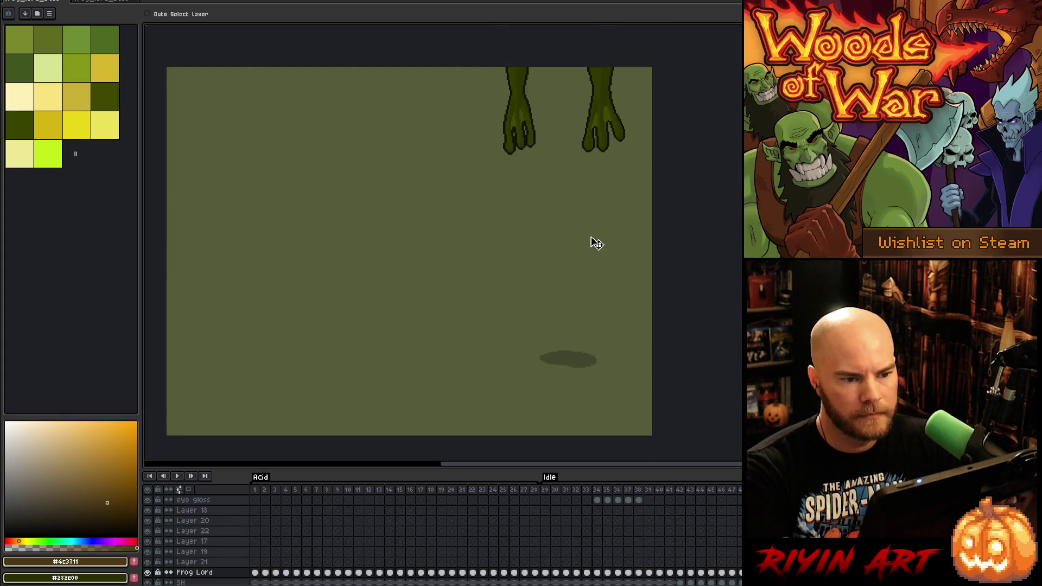
pyautogui.moveTo(529, 133); pyautogui.dragTo(524, 106)
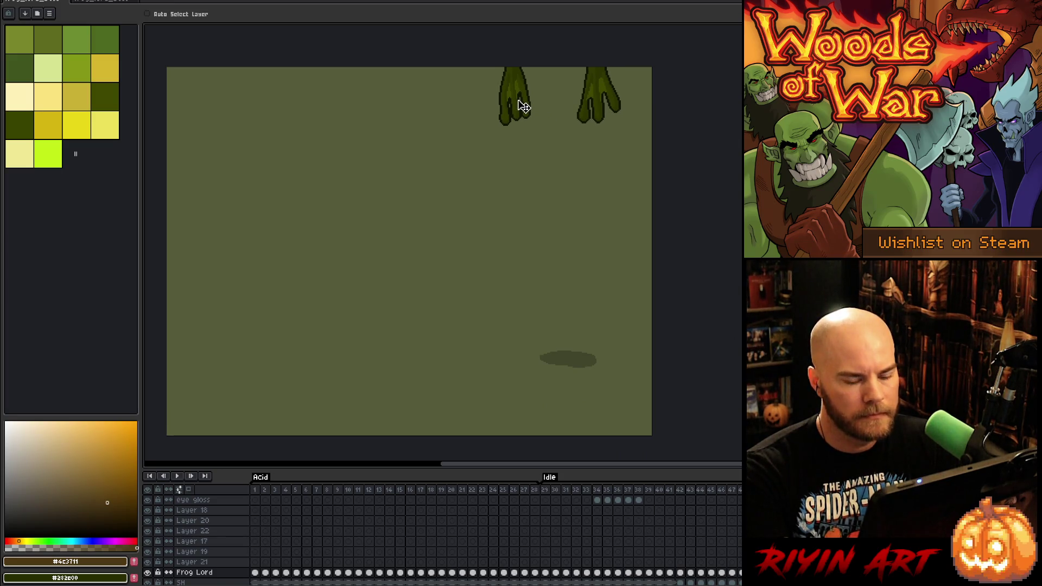
# Undo and redo repeatedly to compare the long-legged and raised-feet poses
pyautogui.hotkey('ctrl', 'z')
pyautogui.hotkey('ctrl', 'z')
pyautogui.hotkey('ctrl', 'y')
pyautogui.hotkey('ctrl', 'y')
pyautogui.hotkey('ctrl', 'z')
pyautogui.hotkey('ctrl', 'z')
pyautogui.hotkey('ctrl', 'y')
pyautogui.hotkey('ctrl', 'y')
pyautogui.hotkey('ctrl', 'z')
pyautogui.hotkey('ctrl', 'z')
pyautogui.hotkey('ctrl', 'y')
pyautogui.hotkey('ctrl', 'y')
pyautogui.hotkey('ctrl', 'z')
pyautogui.hotkey('ctrl', 'y')
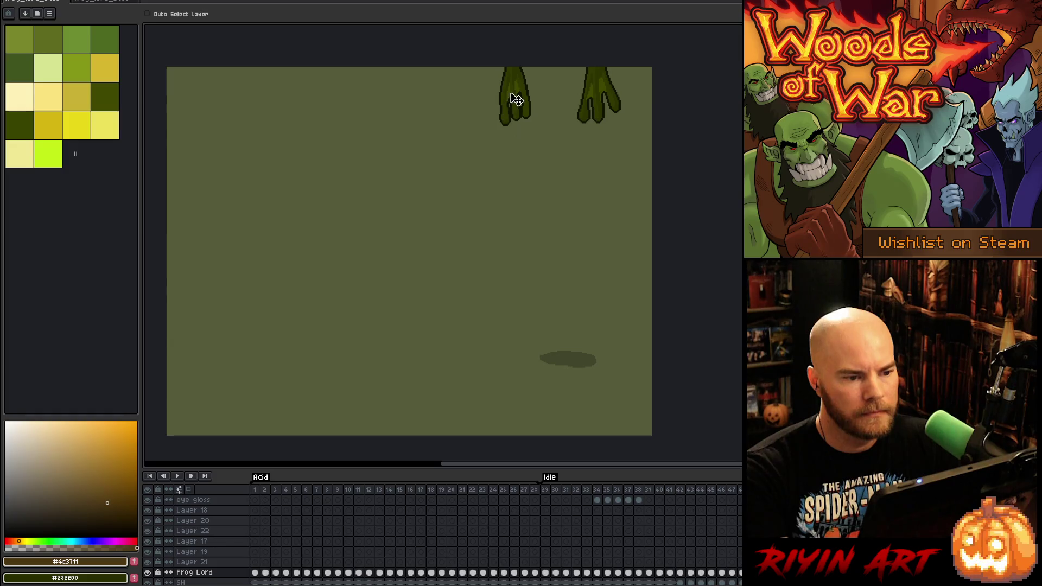
pyautogui.hotkey('ctrl', 'z')
pyautogui.hotkey('ctrl', 'y')
pyautogui.hotkey('ctrl', 'z')
pyautogui.hotkey('ctrl', 'z')
pyautogui.hotkey('ctrl', 'y')
pyautogui.hotkey('ctrl', 'y')
pyautogui.hotkey('ctrl', 'z')
pyautogui.hotkey('ctrl', 'z')
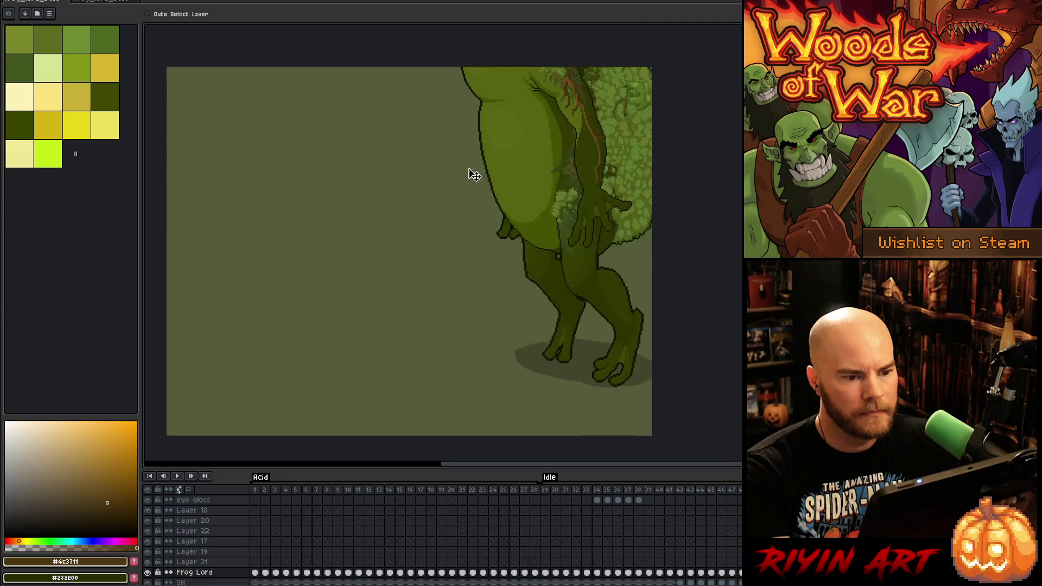
# Play the idle animation through and stop playback
pyautogui.press('Return')
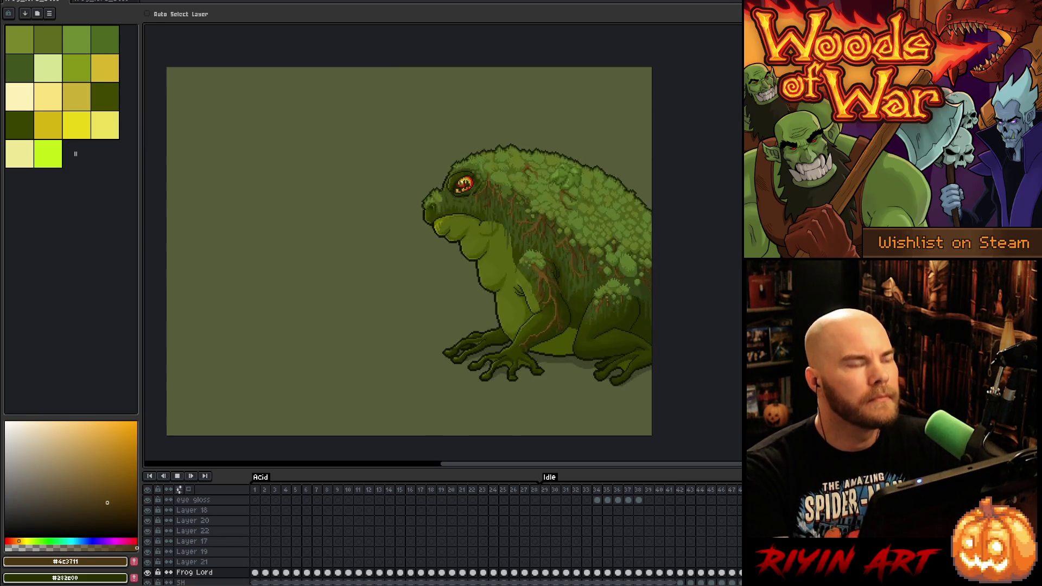
pyautogui.press('Return')
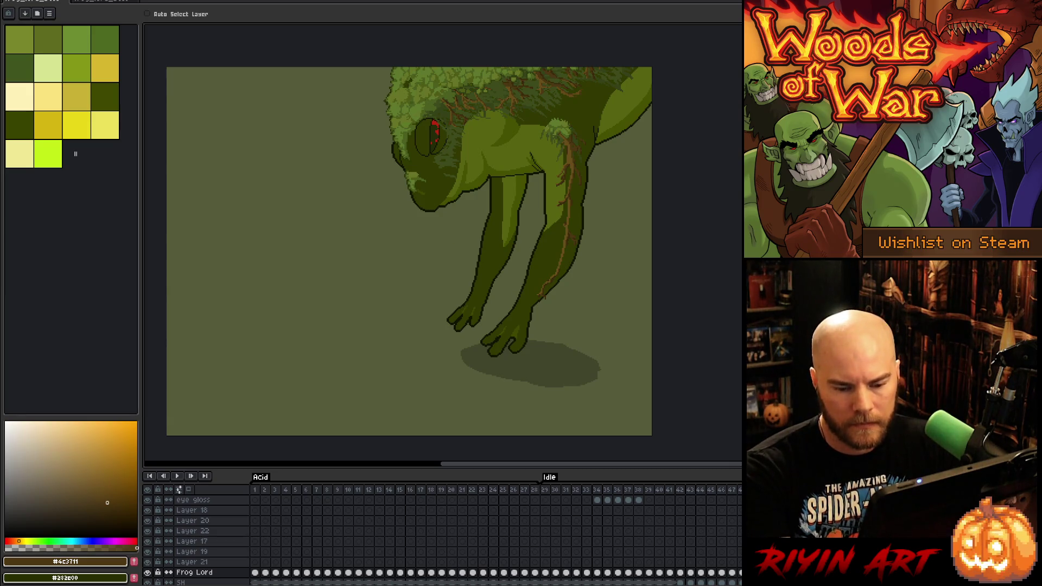
pyautogui.click(195, 510)
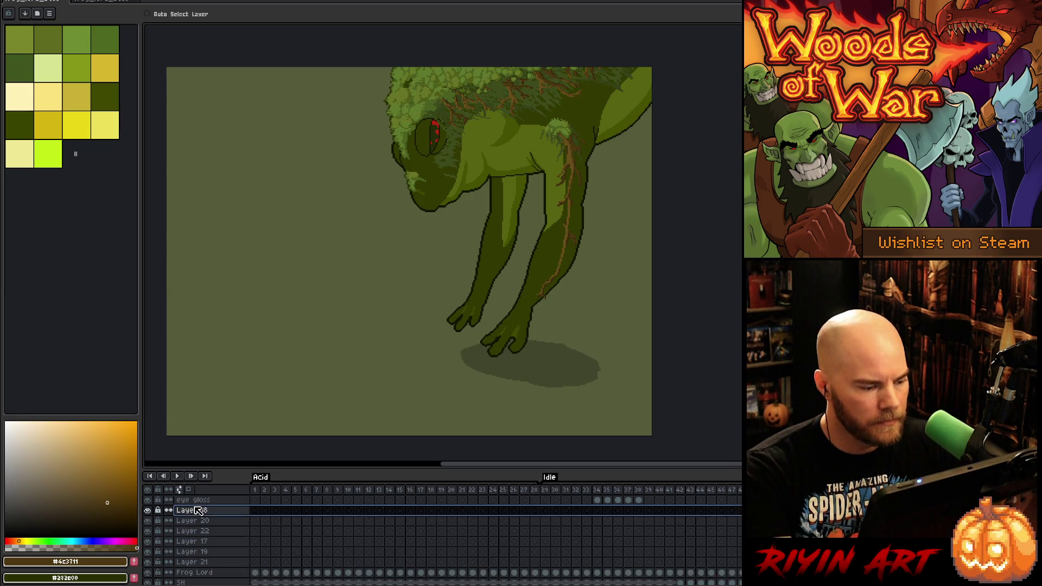
# Merge Layer 18 and Layer 19 down into Layer 21
pyautogui.hotkey('ctrl', 'e')
pyautogui.hotkey('ctrl', 'e')
pyautogui.hotkey('ctrl', 'e')
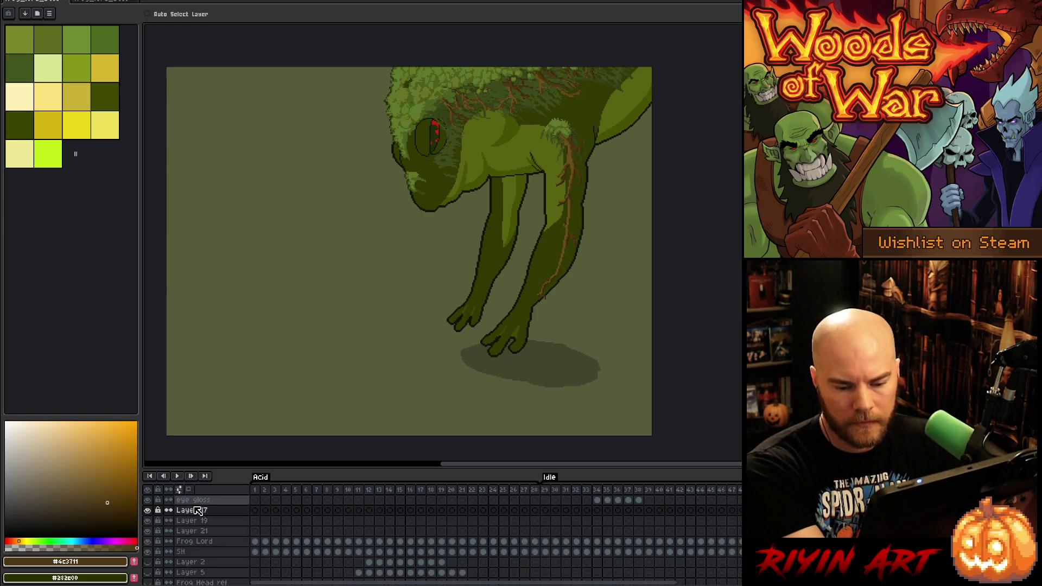
pyautogui.hotkey('ctrl', 'e')
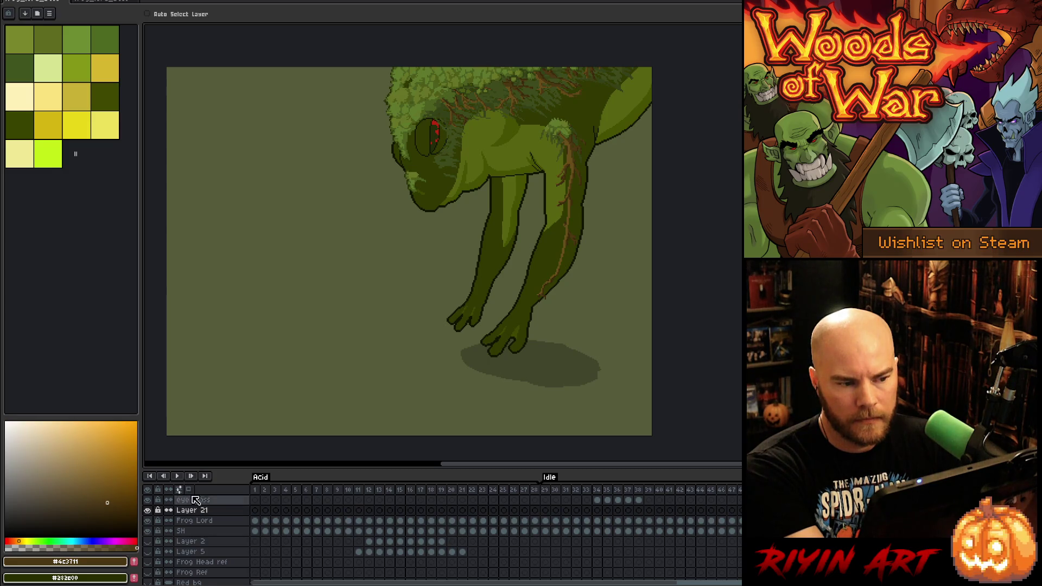
pyautogui.scroll(1, 363, 106)
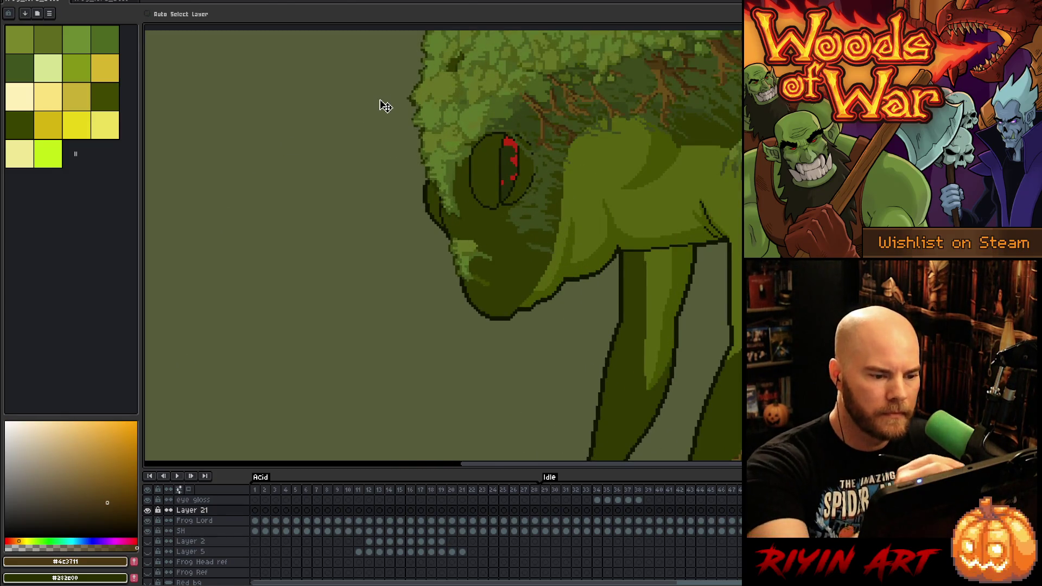
# Lasso the front edge of the frog's head beside its mouth
pyautogui.press('m')
pyautogui.moveTo(462, 279); pyautogui.dragTo(466, 282)
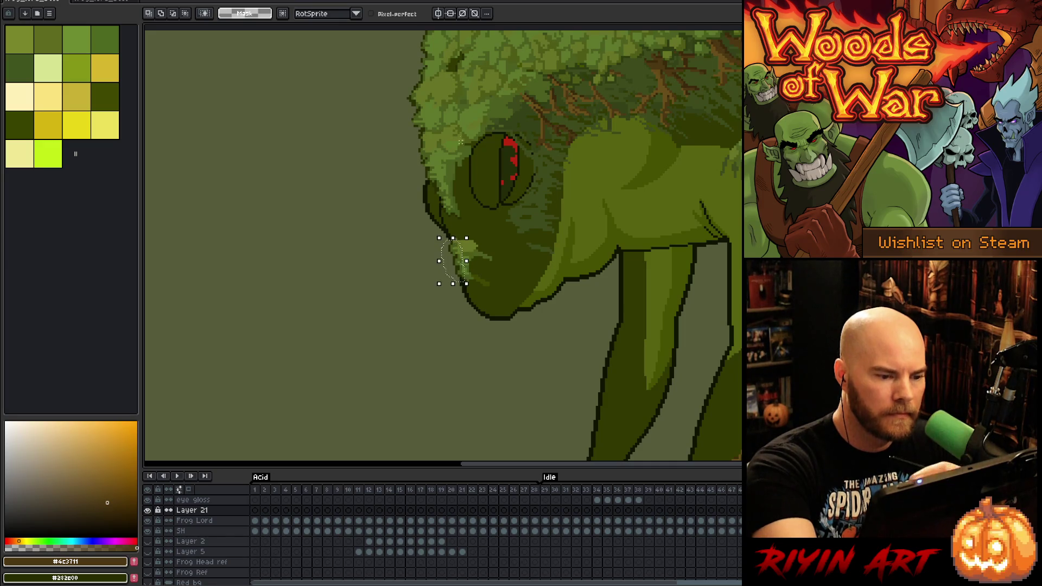
pyautogui.moveTo(434, 163)
pyautogui.mouseDown()
pyautogui.moveTo(428, 181)
pyautogui.moveTo(404, 131)
pyautogui.moveTo(402, 46)
pyautogui.moveTo(411, 87)
pyautogui.mouseUp()
pyautogui.moveTo(436, 224); pyautogui.dragTo(432, 304)
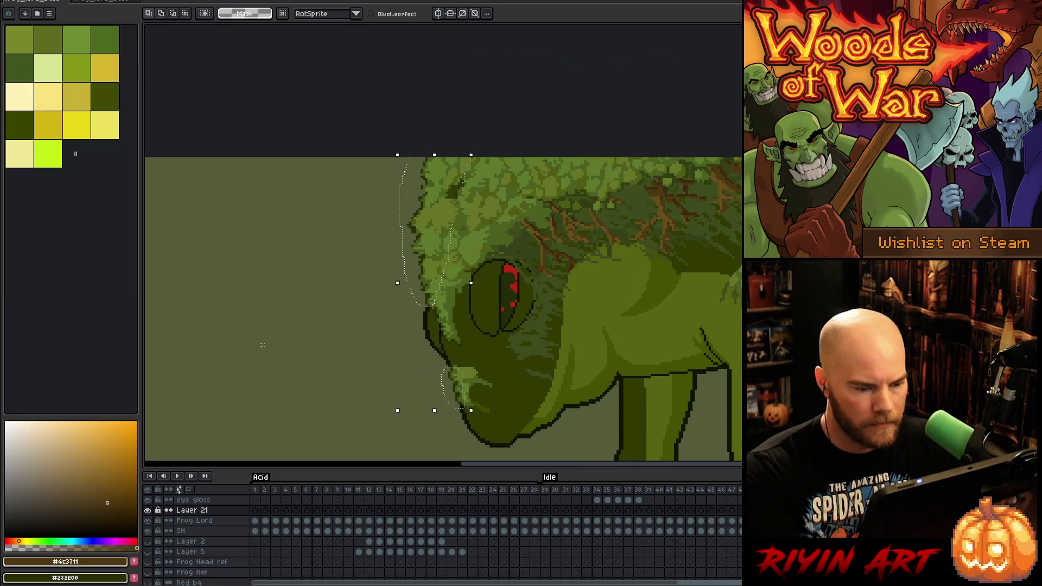
# Sample the dark green and darkest outline colours from the head edge
pyautogui.press('i')
pyautogui.scroll(3, 414, 228)
pyautogui.click(428, 197)
pyautogui.scroll(-3, 430, 201)
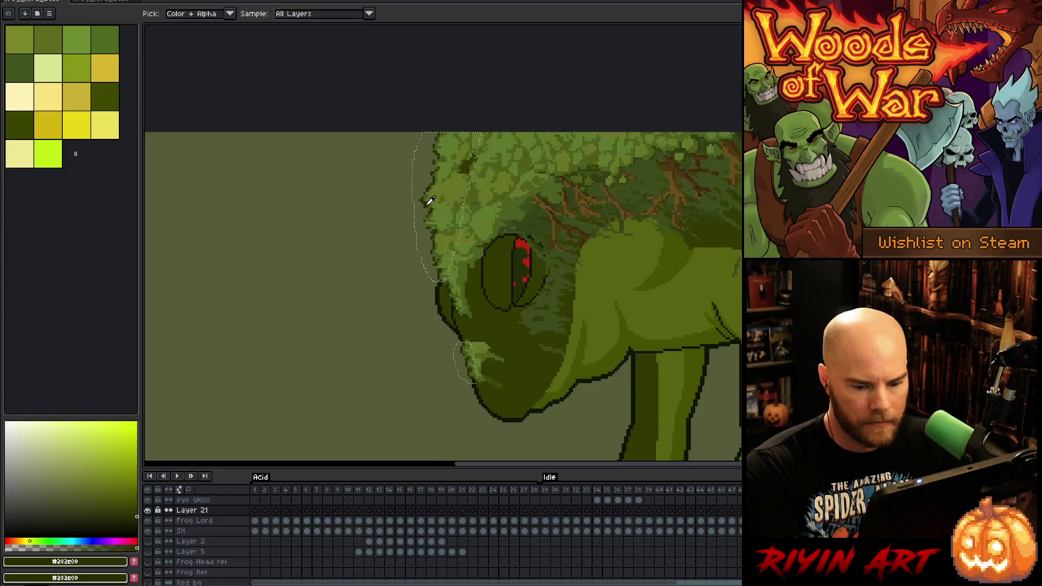
pyautogui.press('h')
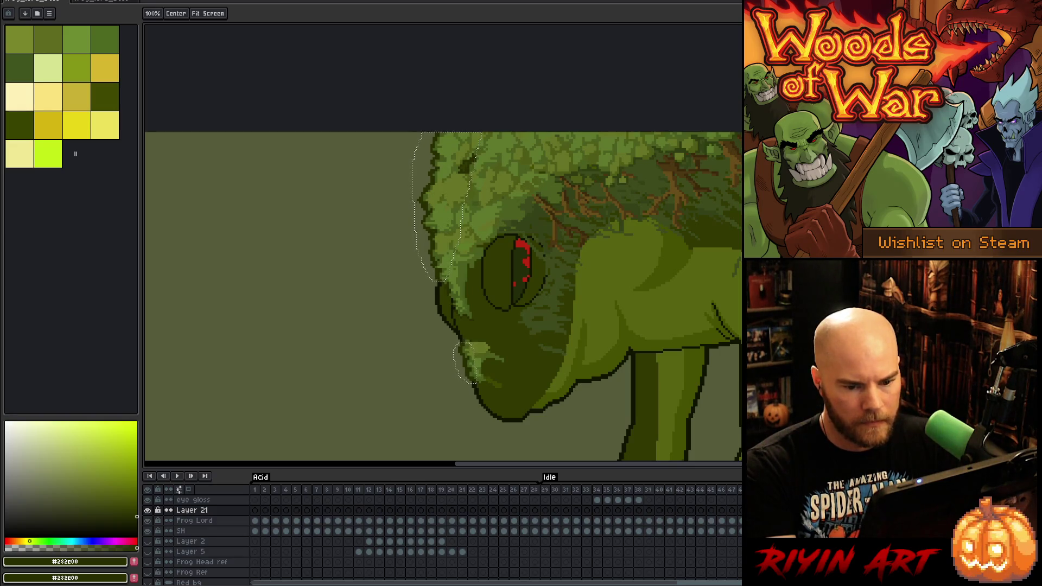
pyautogui.press('i')
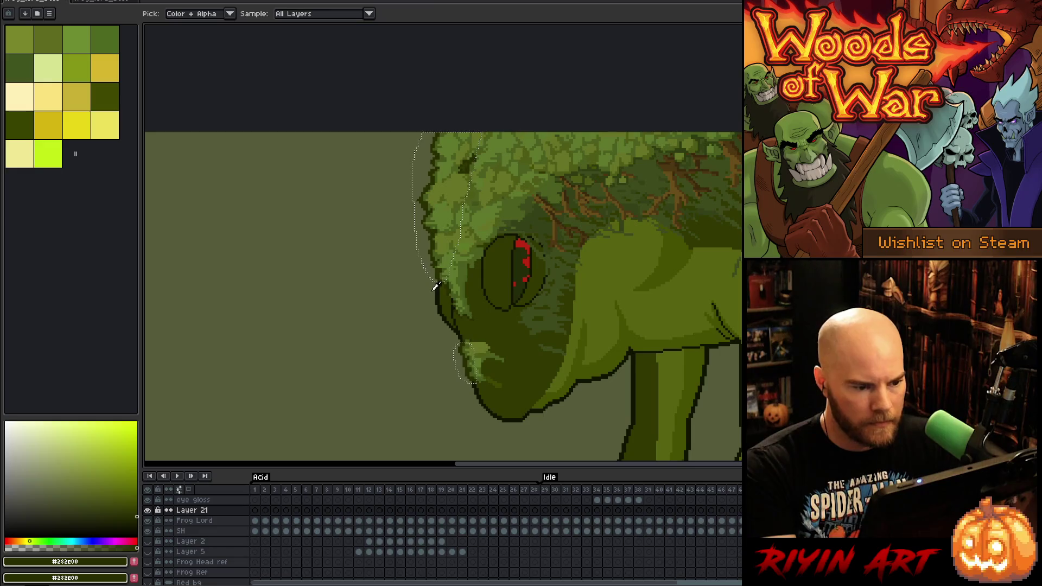
pyautogui.click(439, 295)
# Sample a dark olive outline colour to draw with the Pencil
pyautogui.press('h')
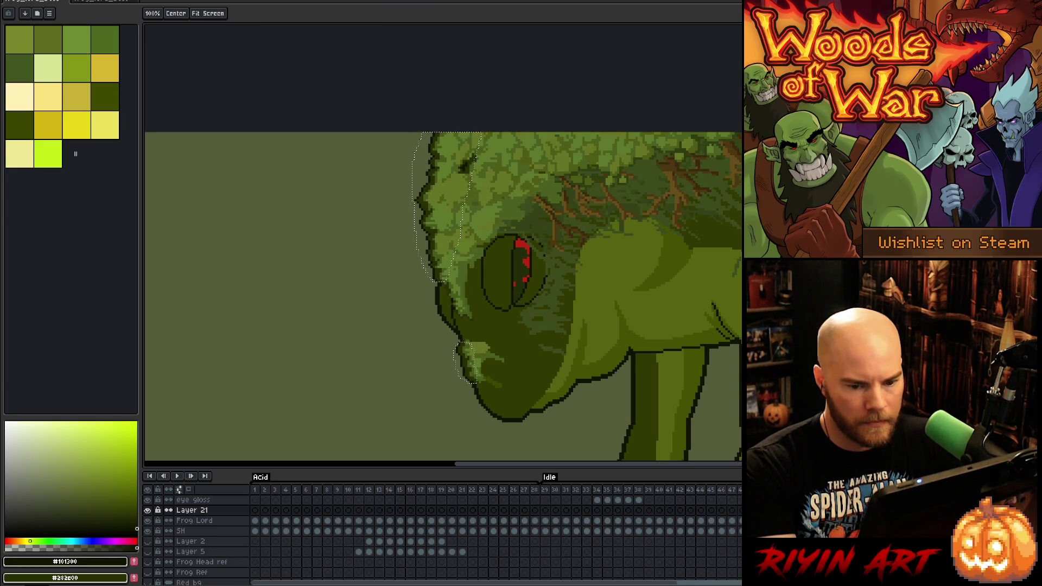
pyautogui.press('i')
pyautogui.press('v')
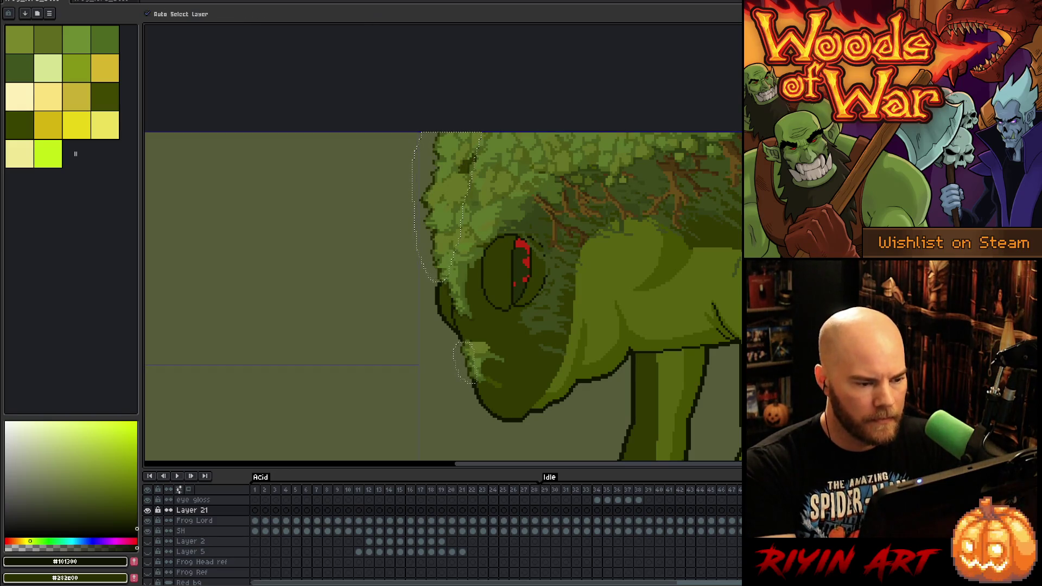
pyautogui.press('i')
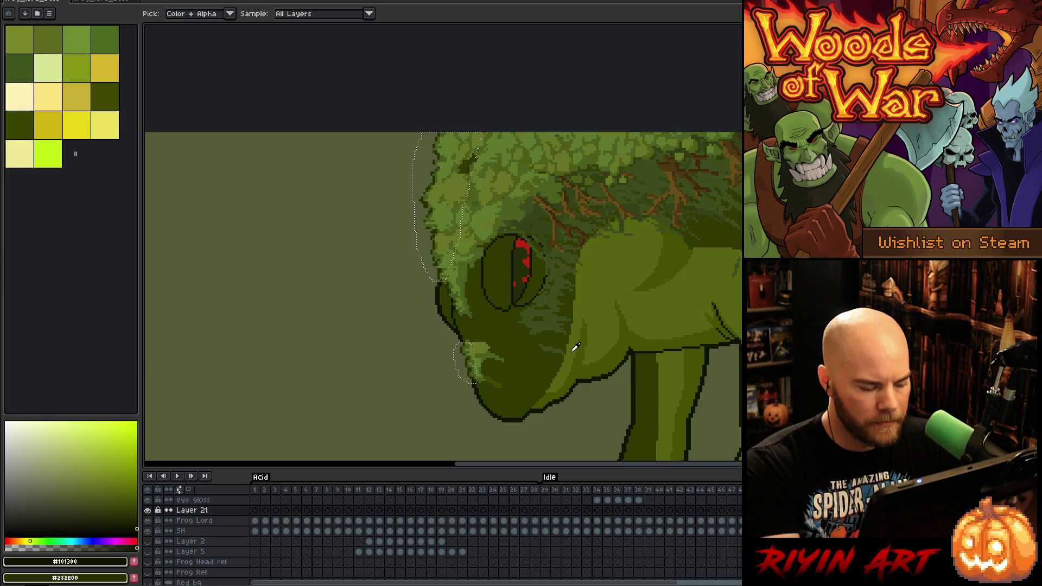
pyautogui.scroll(3, 467, 353)
pyautogui.click(492, 332)
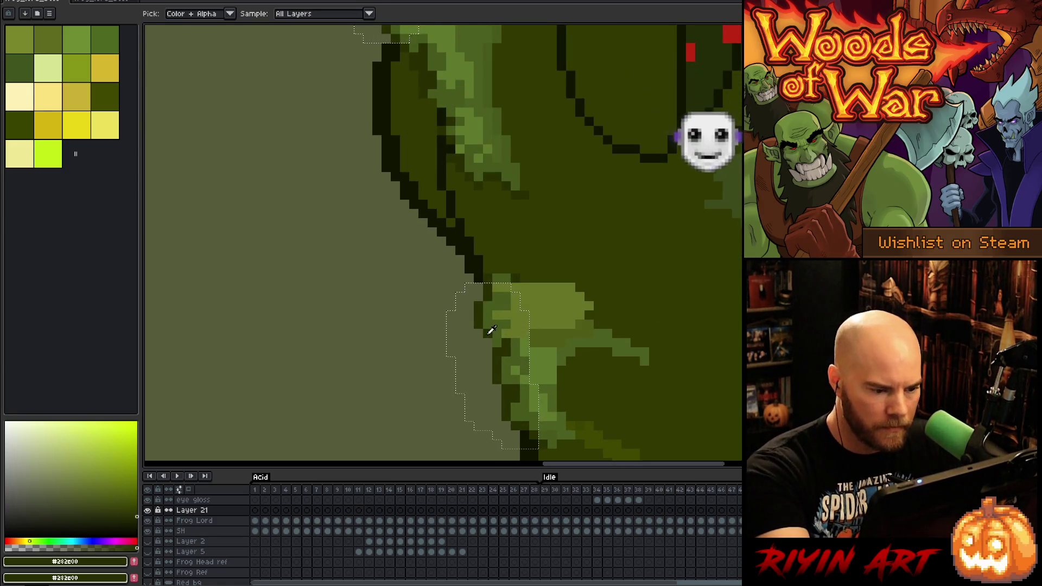
pyautogui.scroll(2, 491, 331)
pyautogui.press('b')
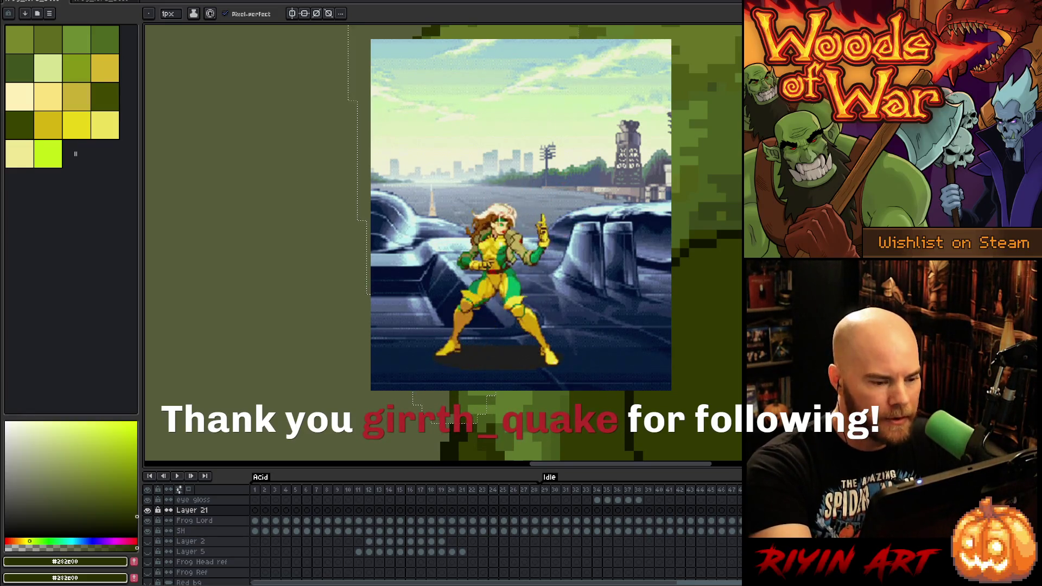
pyautogui.press('z')
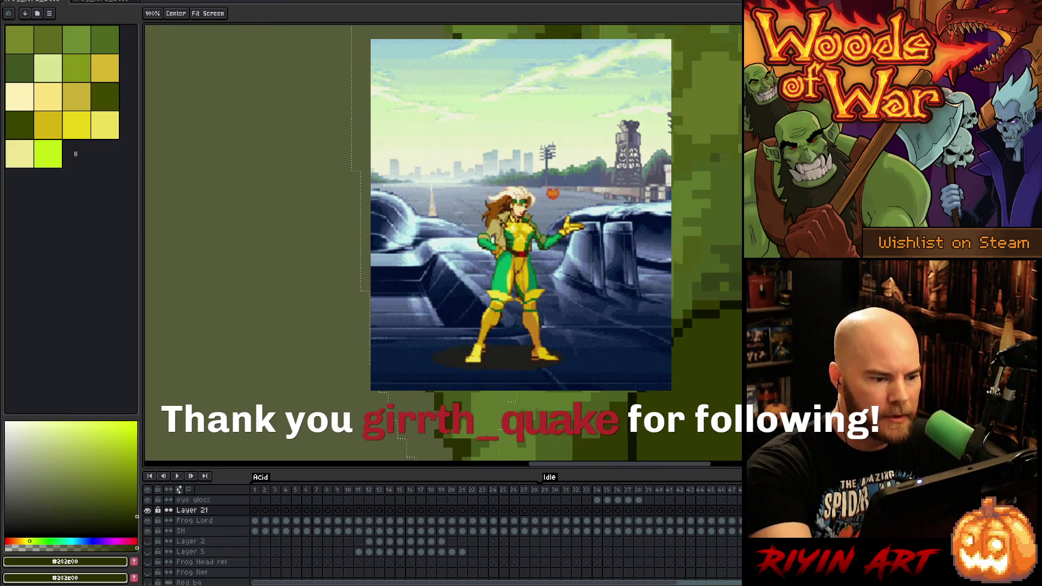
pyautogui.press('b')
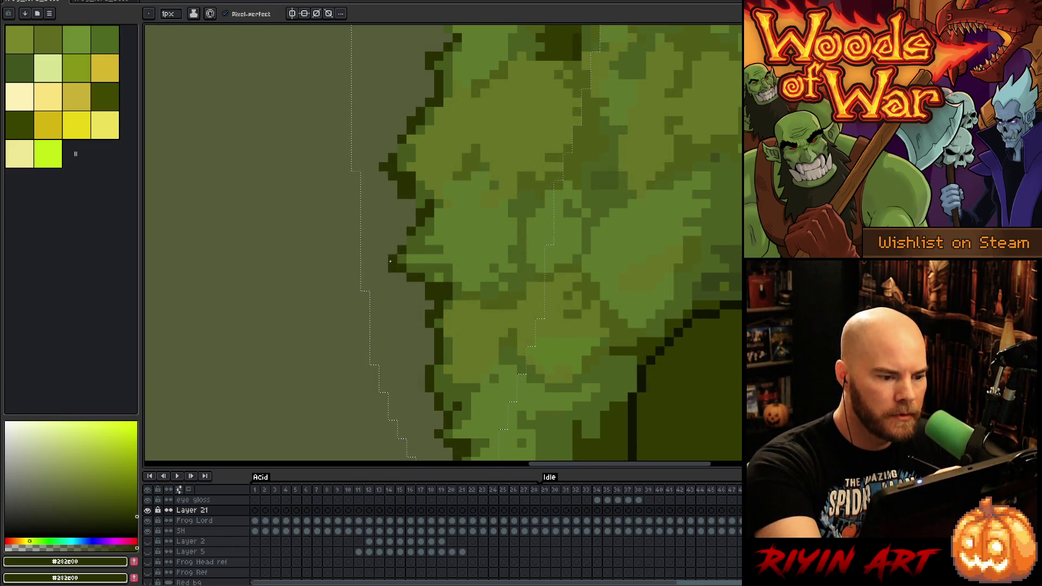
# Pan along the head's front contour, sampling moss green and the dark outline
pyautogui.moveTo(417, 140); pyautogui.dragTo(423, 225)
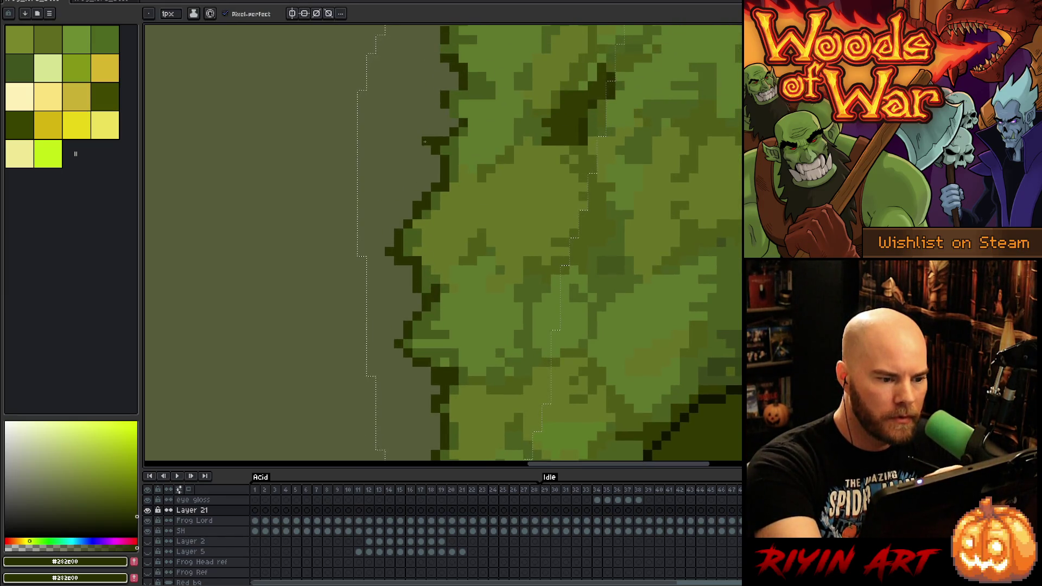
pyautogui.keyDown('alt'); pyautogui.click(410, 250); pyautogui.keyUp('alt')
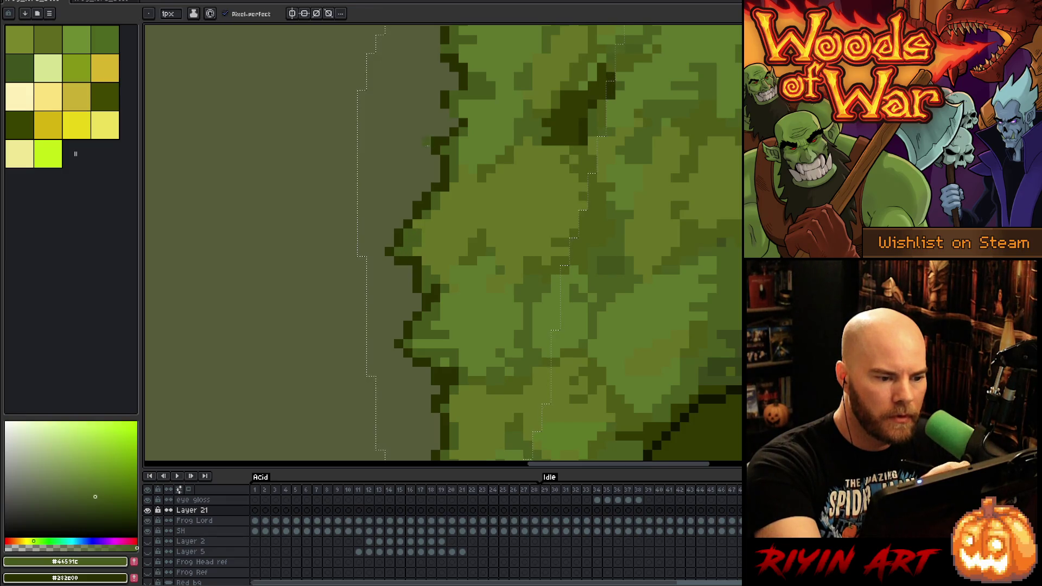
pyautogui.keyDown('alt'); pyautogui.click(427, 144); pyautogui.keyUp('alt')
pyautogui.moveTo(426, 144); pyautogui.dragTo(470, 251)
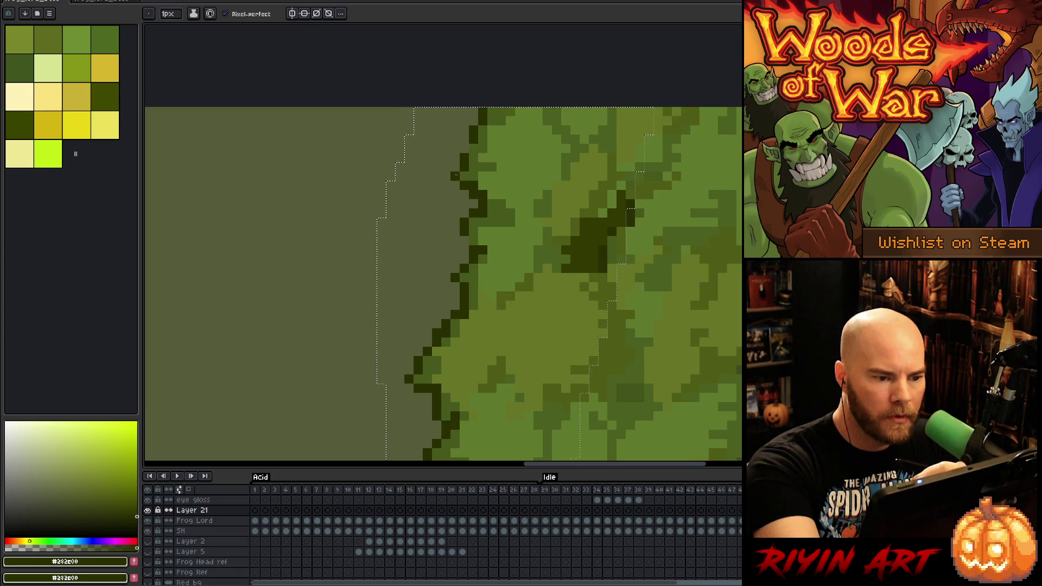
pyautogui.moveTo(503, 261); pyautogui.dragTo(462, 204)
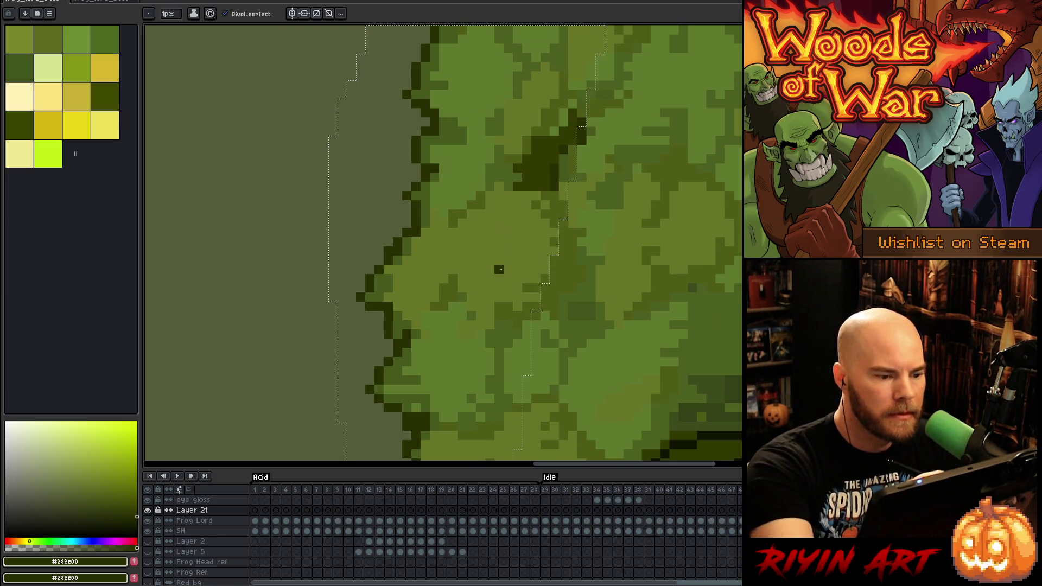
pyautogui.scroll(-3, 499, 270)
pyautogui.scroll(-2, 528, 321)
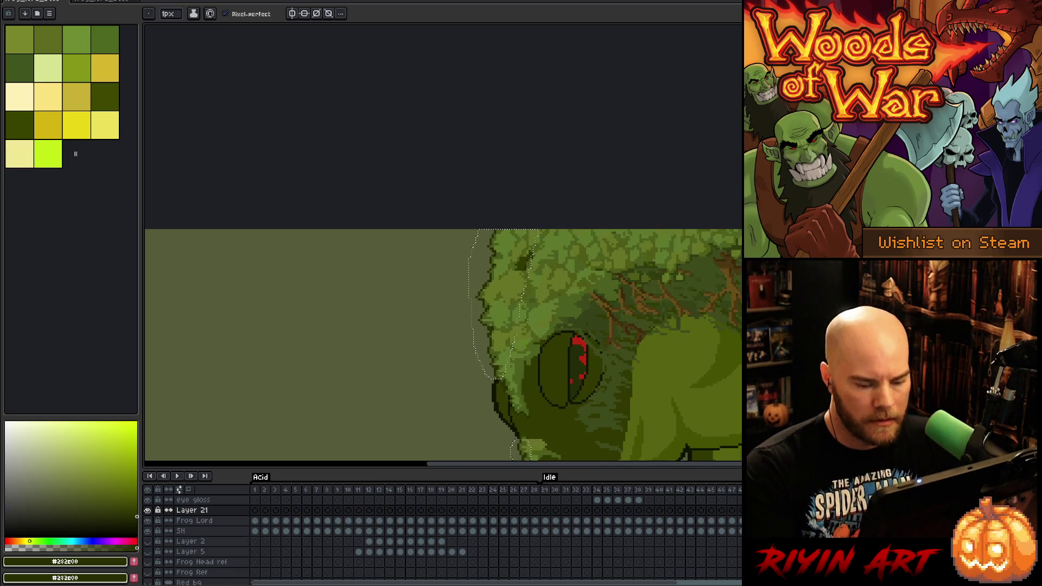
pyautogui.scroll(2, 439, 120)
pyautogui.scroll(2, 525, 283)
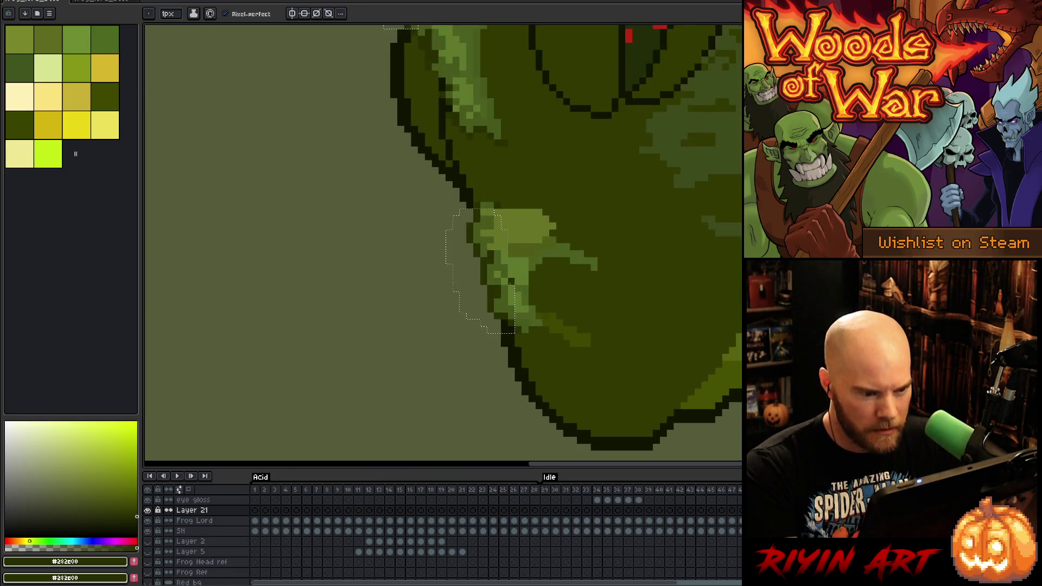
# Sample near-black #101300 from the chin outline as the drawing colour
pyautogui.press('e')
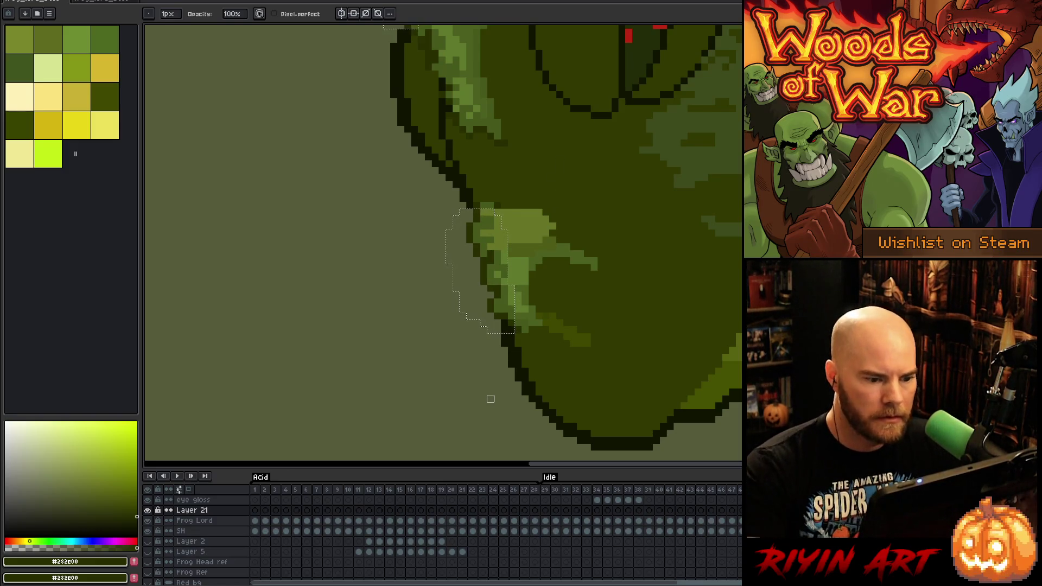
pyautogui.press('b')
pyautogui.press('e')
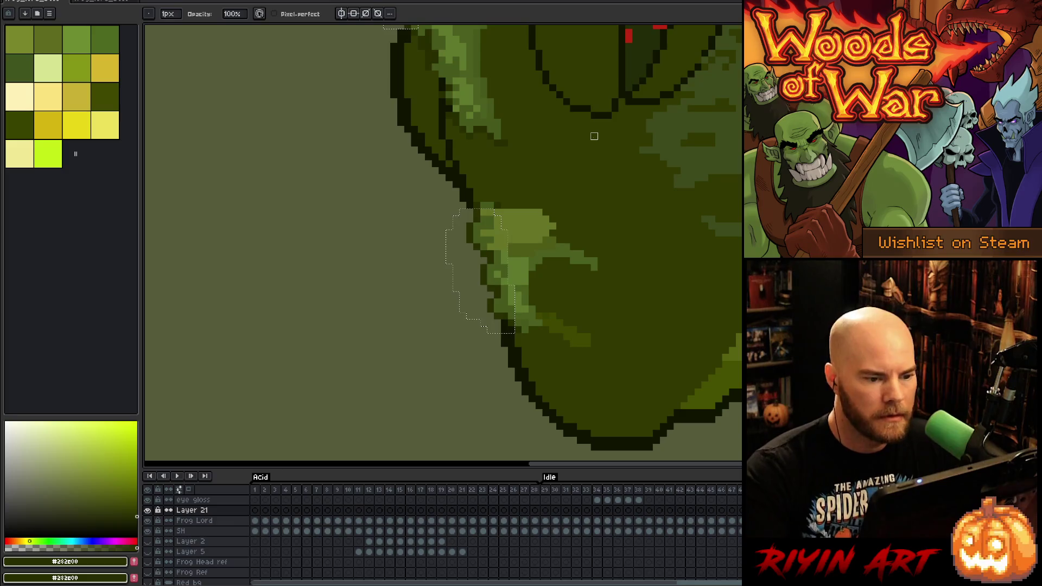
pyautogui.press('i')
pyautogui.click(465, 181)
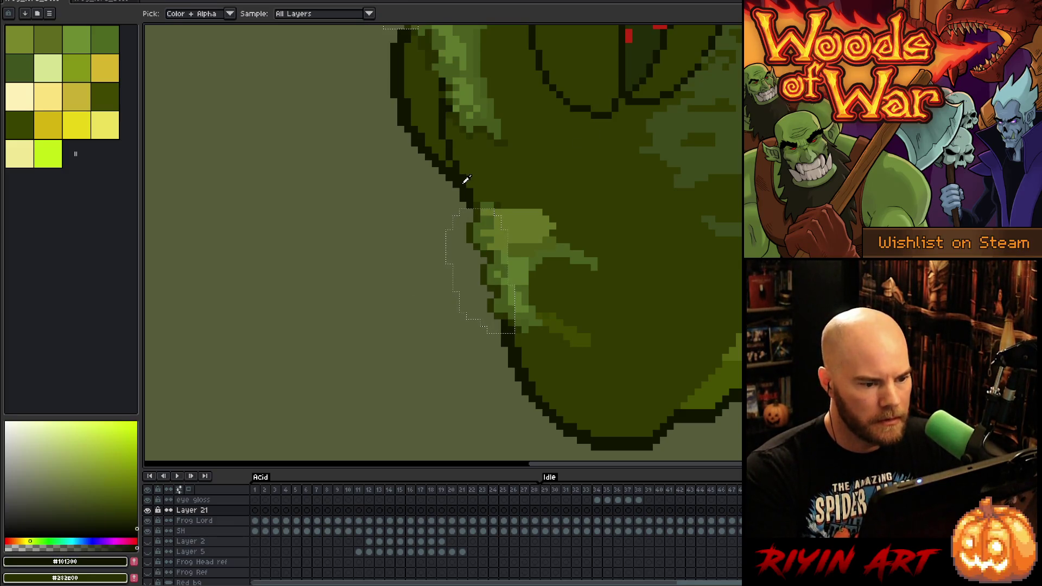
pyautogui.scroll(-3, 473, 204)
pyautogui.press('space')
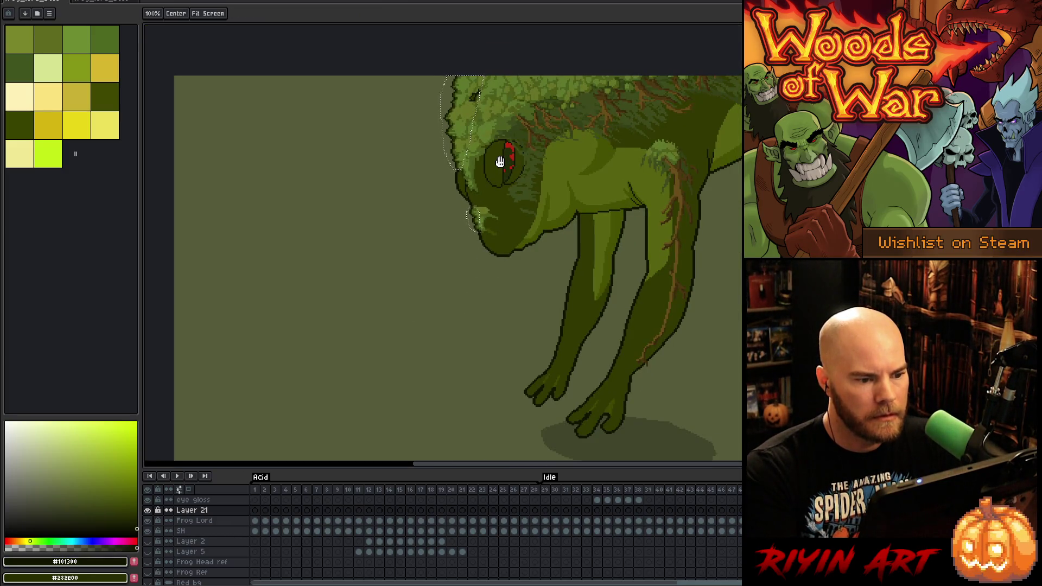
# Sample the moss browns and fill a brown patch above the eye with darker brown #4c3711
pyautogui.scroll(2, 481, 102)
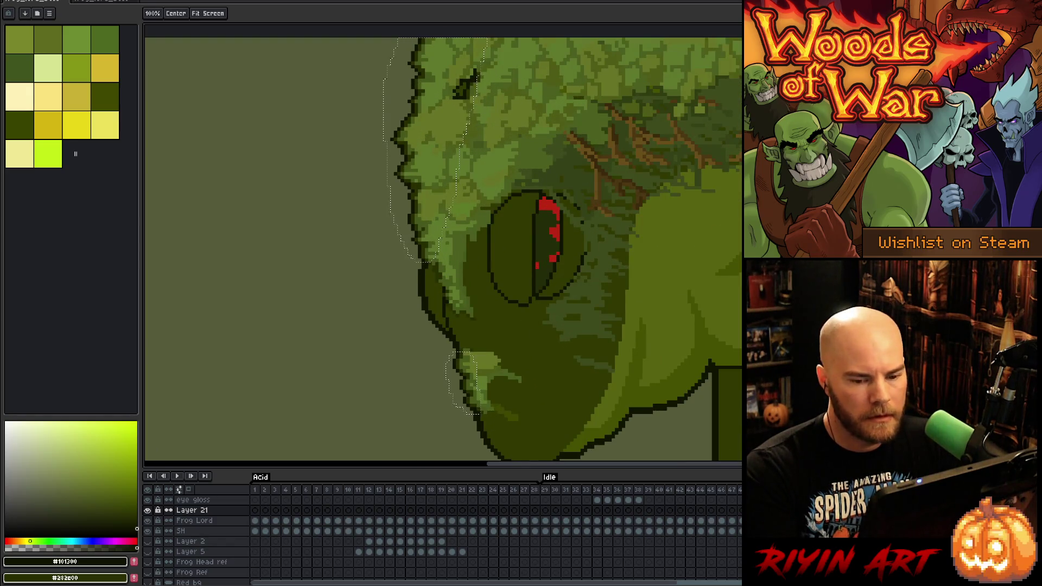
pyautogui.press('i')
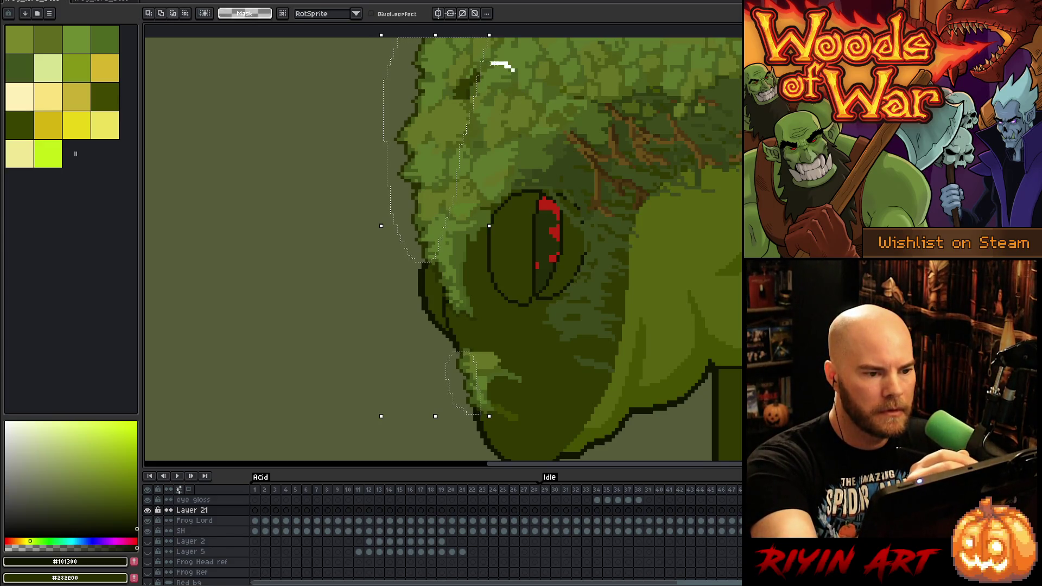
pyautogui.press('space')
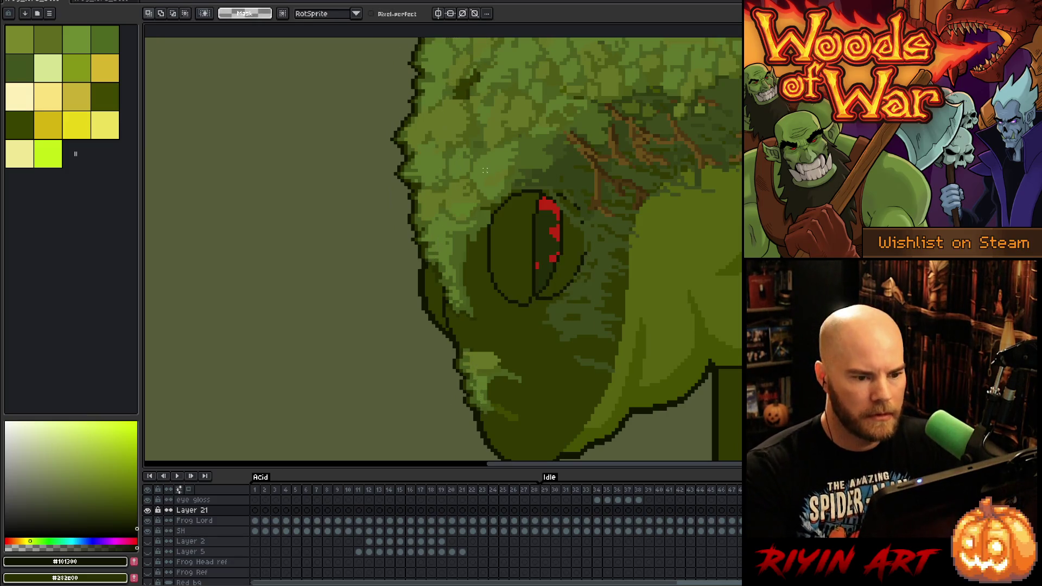
pyautogui.press('b')
pyautogui.keyDown('alt'); pyautogui.click(593, 163); pyautogui.keyUp('alt')
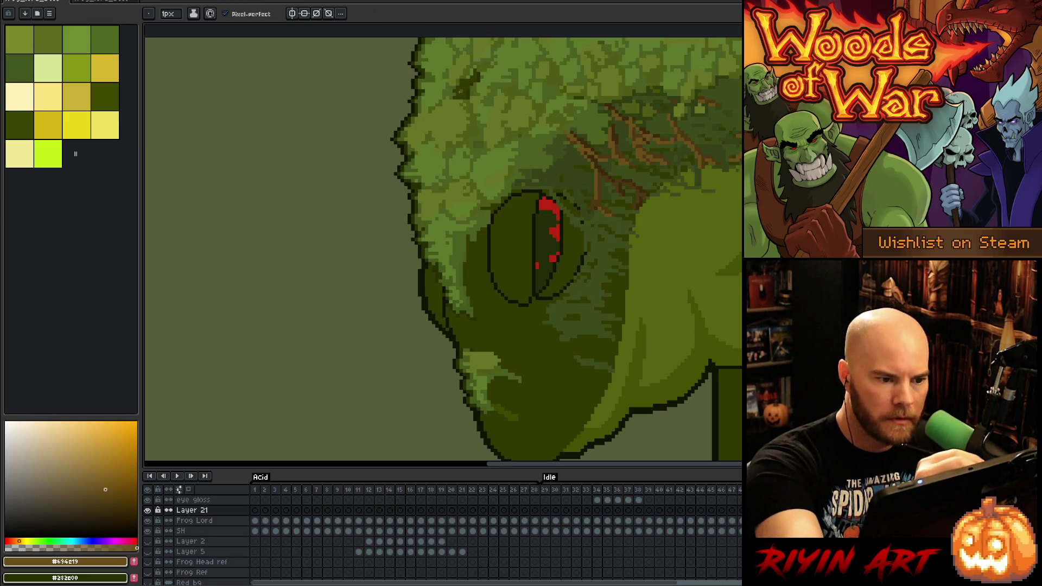
pyautogui.press('g')
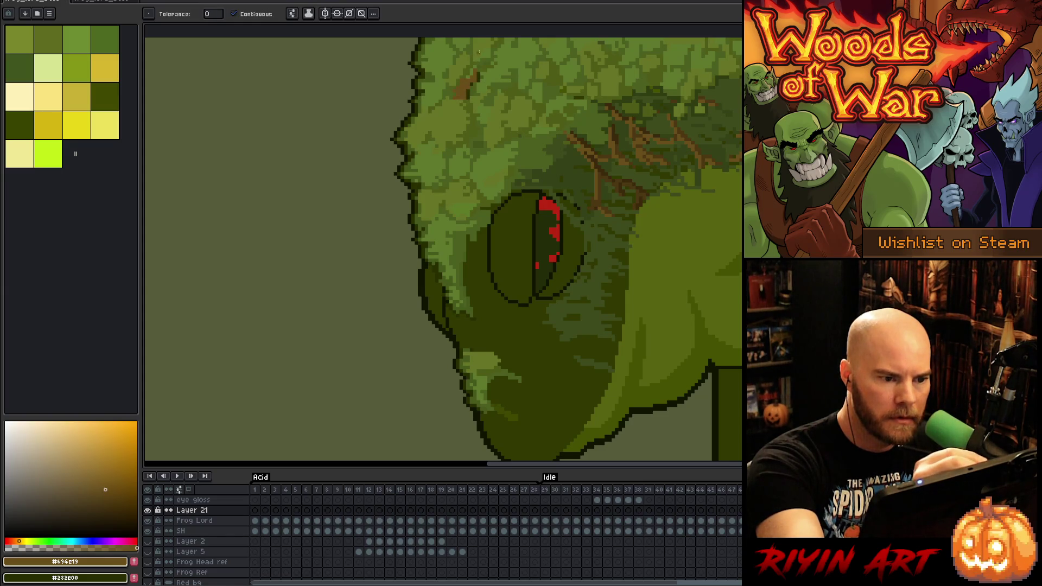
pyautogui.press('i')
pyautogui.click(603, 174)
pyautogui.press('g')
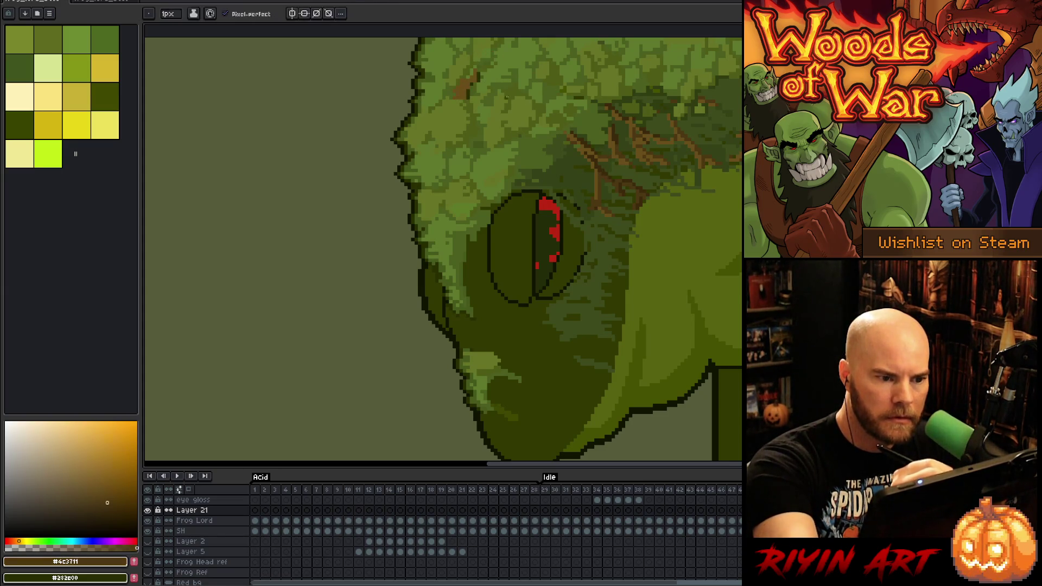
pyautogui.click(466, 76)
# Fill the other brown patch with moss green #4f5c18, keeping #4f5c18 as the drawing colour
pyautogui.press('b')
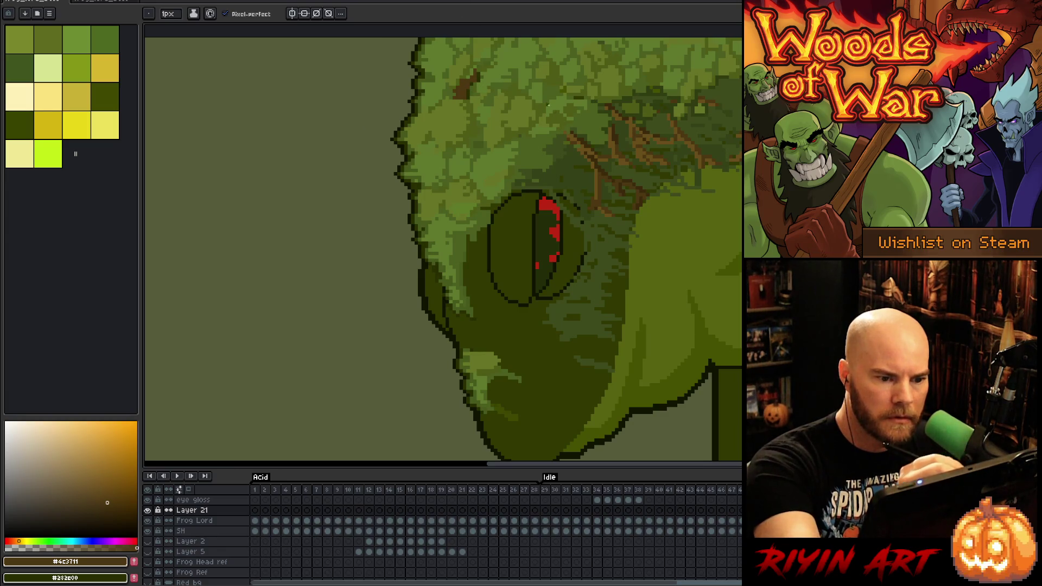
pyautogui.keyDown('alt'); pyautogui.click(468, 87); pyautogui.keyUp('alt')
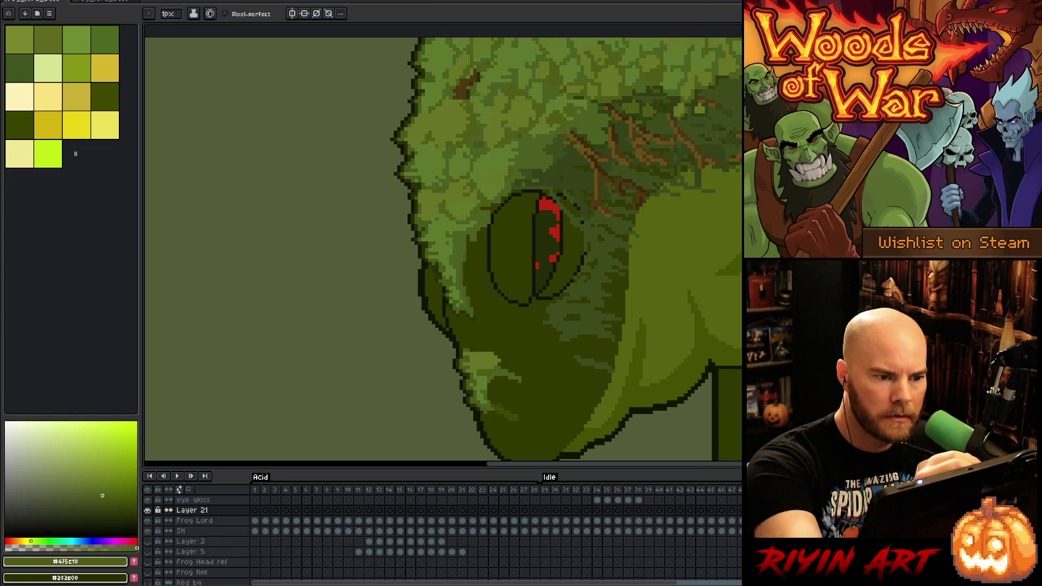
pyautogui.press('g')
pyautogui.click(465, 82)
pyautogui.press('b')
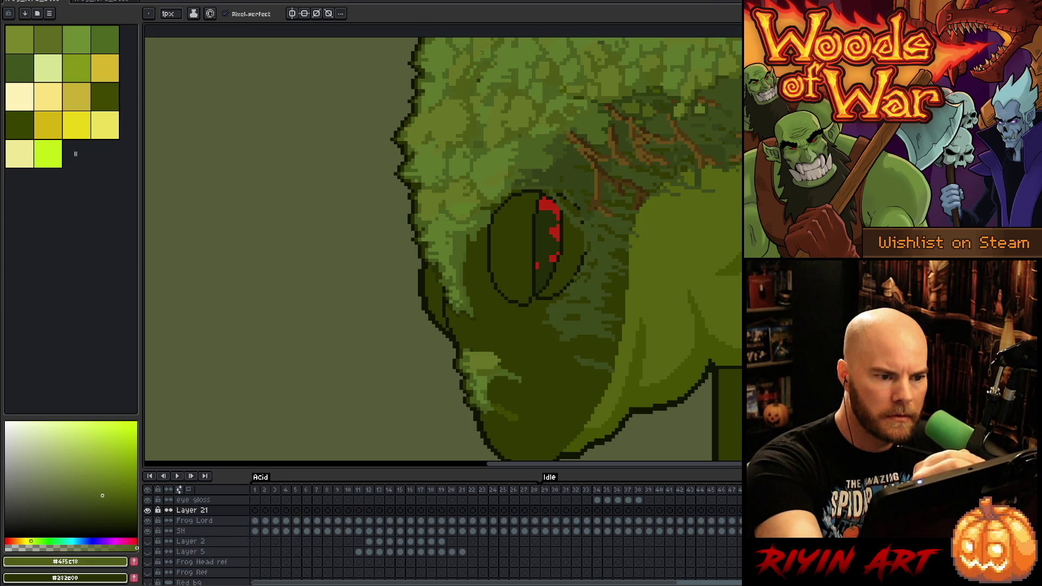
pyautogui.keyDown('alt'); pyautogui.click(462, 87); pyautogui.keyUp('alt')
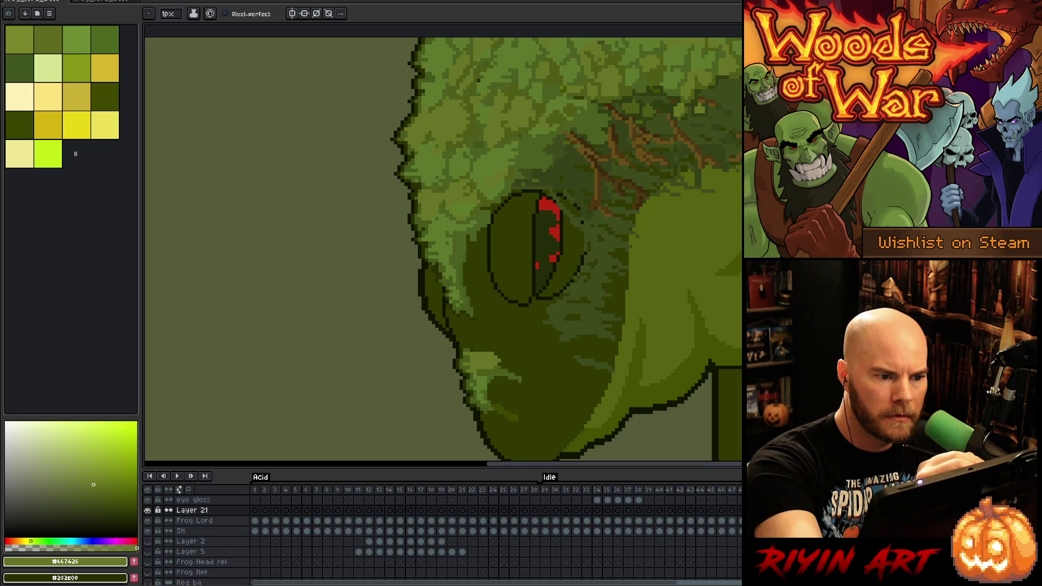
pyautogui.keyDown('alt'); pyautogui.click(480, 66); pyautogui.keyUp('alt')
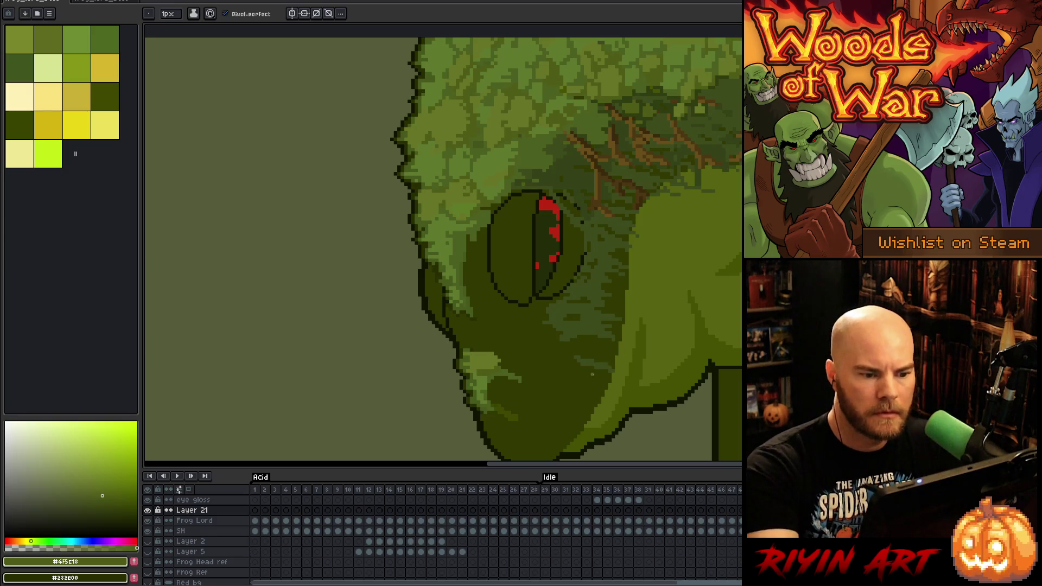
pyautogui.scroll(-3, 596, 343)
pyautogui.moveTo(612, 364); pyautogui.dragTo(534, 289)
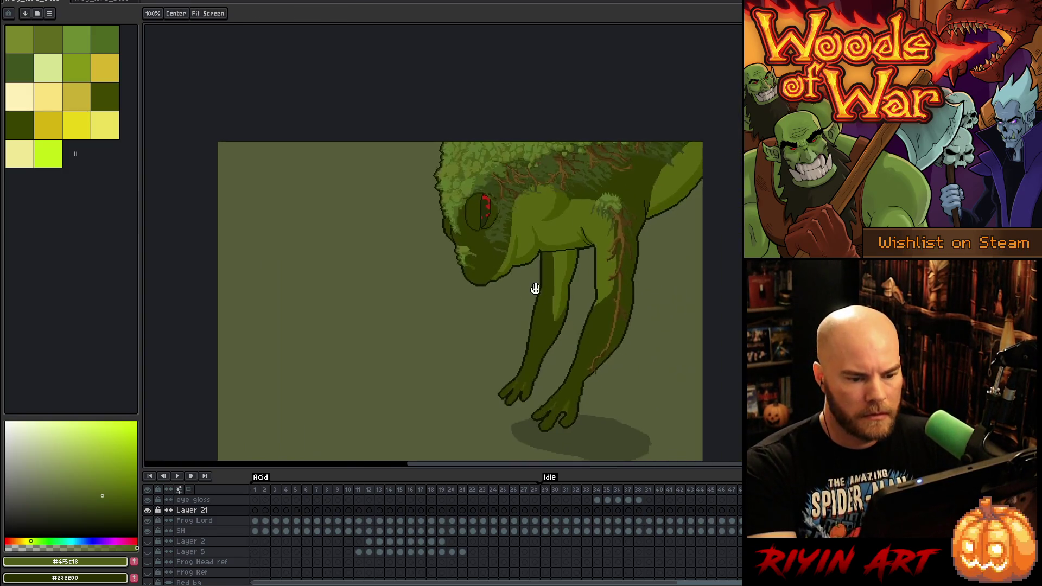
# Step through the frog's animation frames one at a time
pyautogui.press('Right')
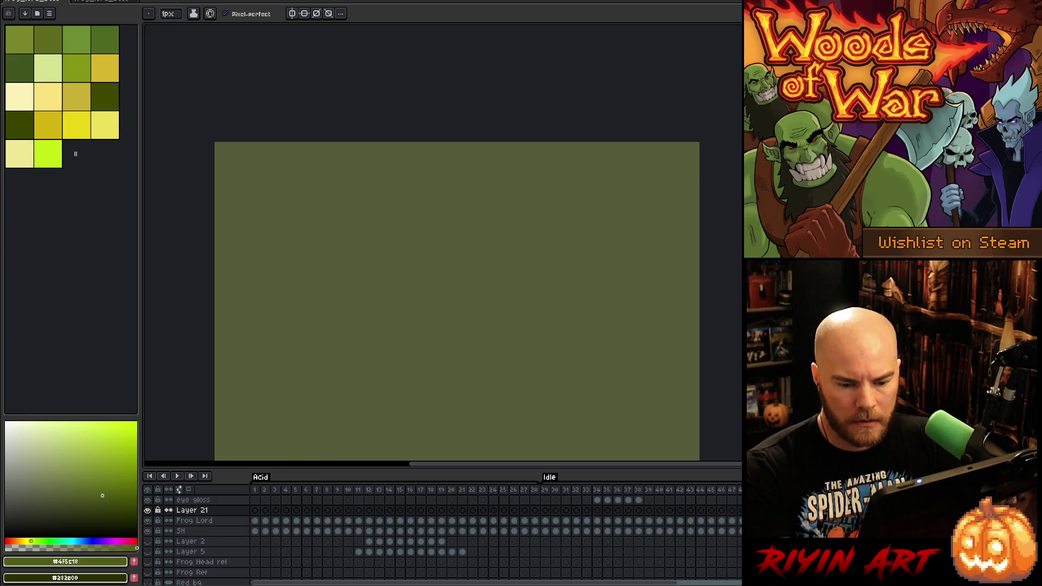
pyautogui.press('Right')
pyautogui.press('Right')
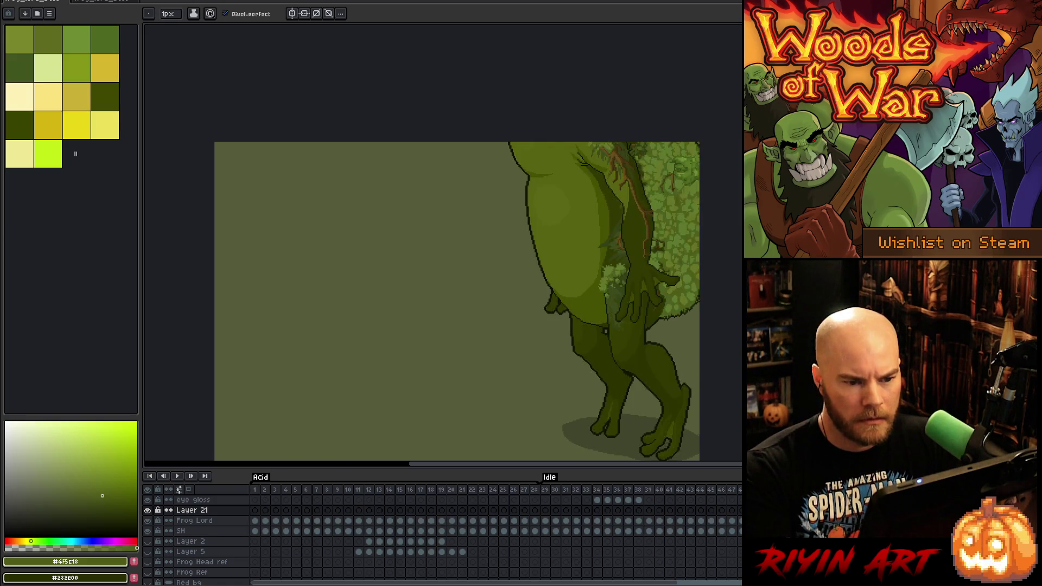
pyautogui.press('Right')
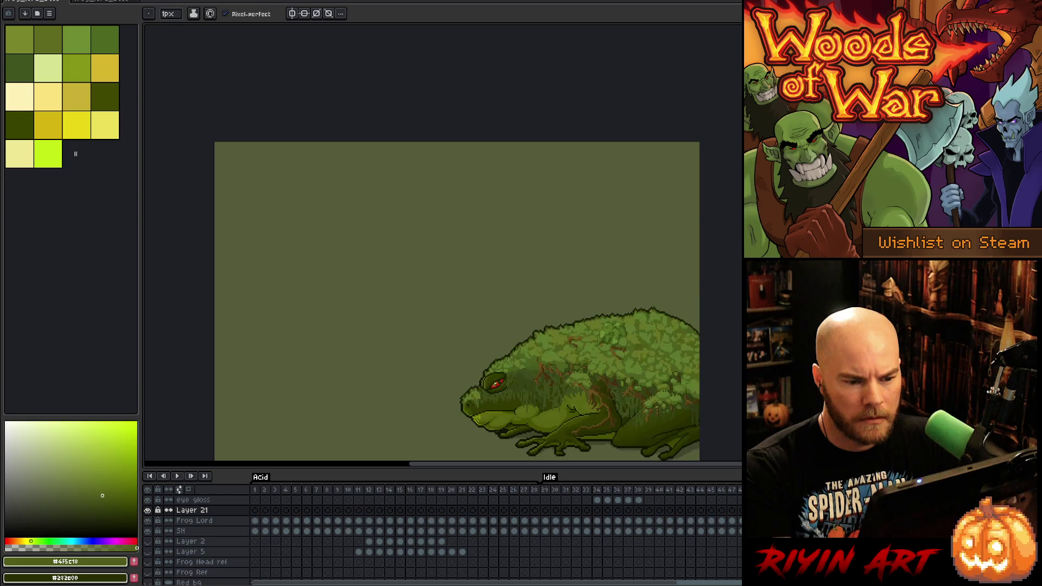
pyautogui.press('Right')
pyautogui.press('Right')
pyautogui.press('Right')
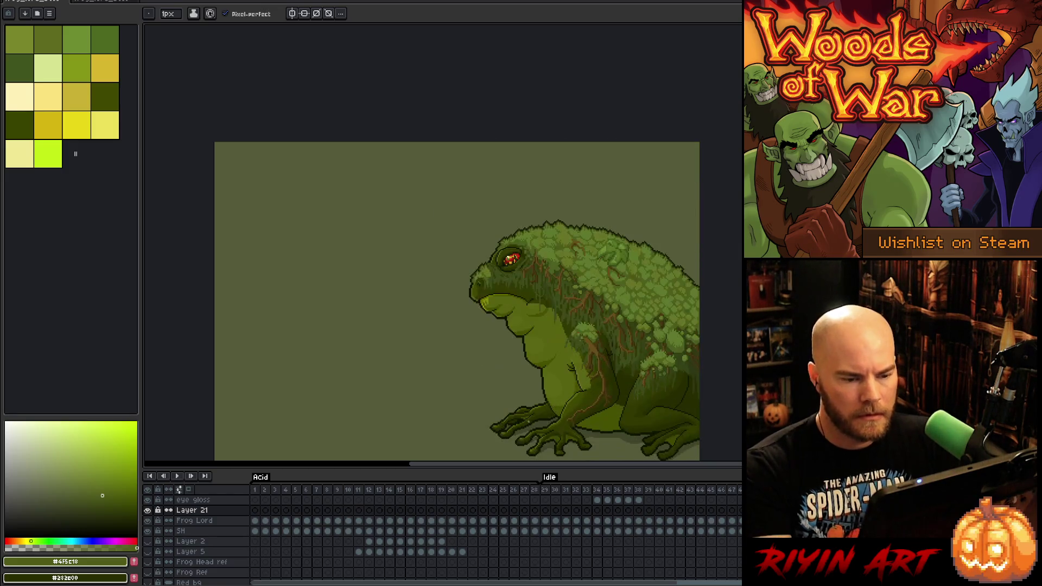
pyautogui.press('v')
pyautogui.rightClick(535, 429)
# Play the frog animation to check it, then save the sprite file
pyautogui.press('space')
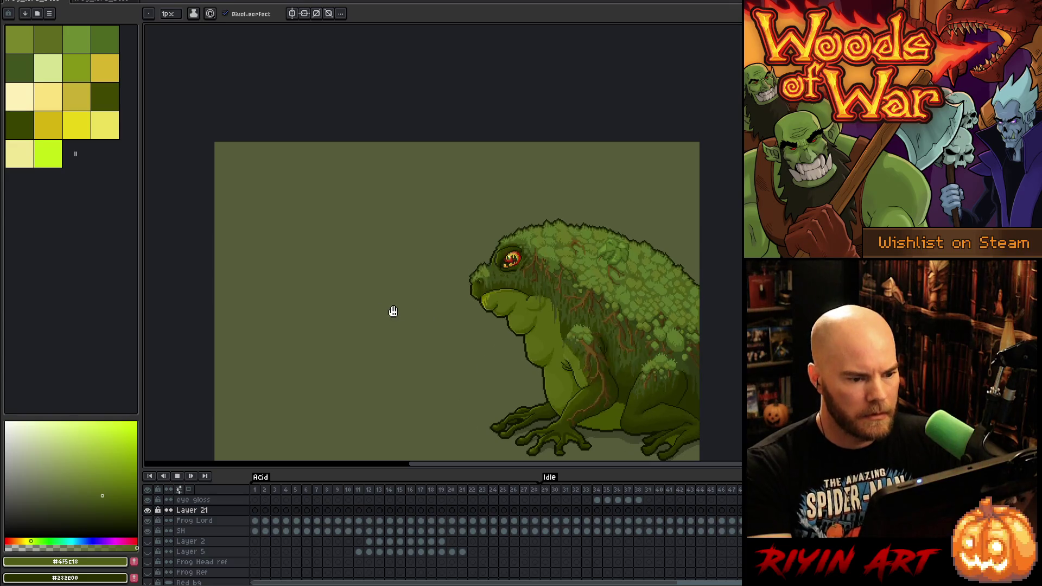
pyautogui.moveTo(434, 367)
pyautogui.mouseDown()
pyautogui.moveTo(407, 254)
pyautogui.moveTo(438, 288)
pyautogui.mouseUp()
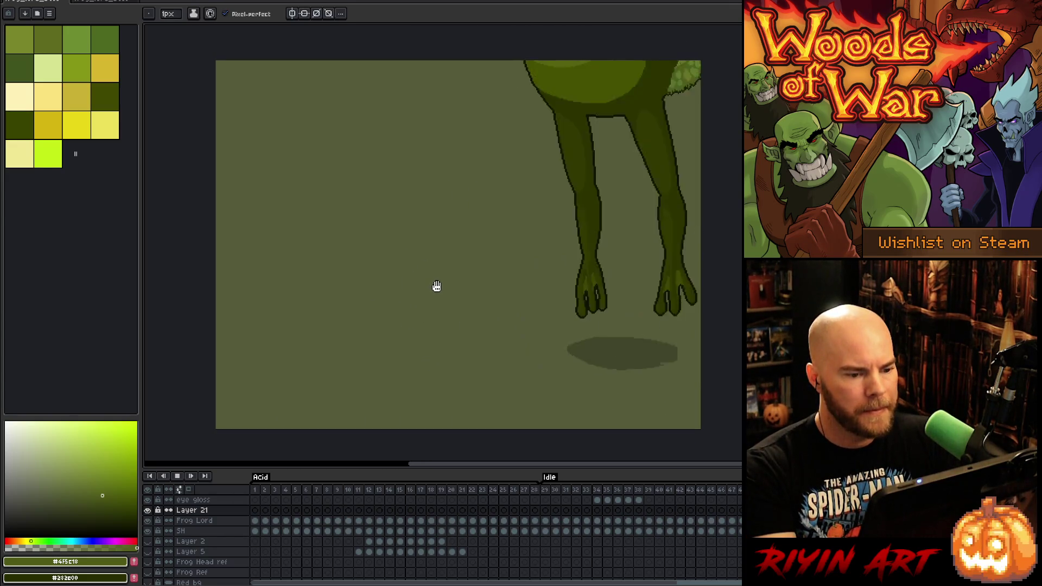
pyautogui.scroll(1, 437, 286)
pyautogui.scroll(-1, 437, 286)
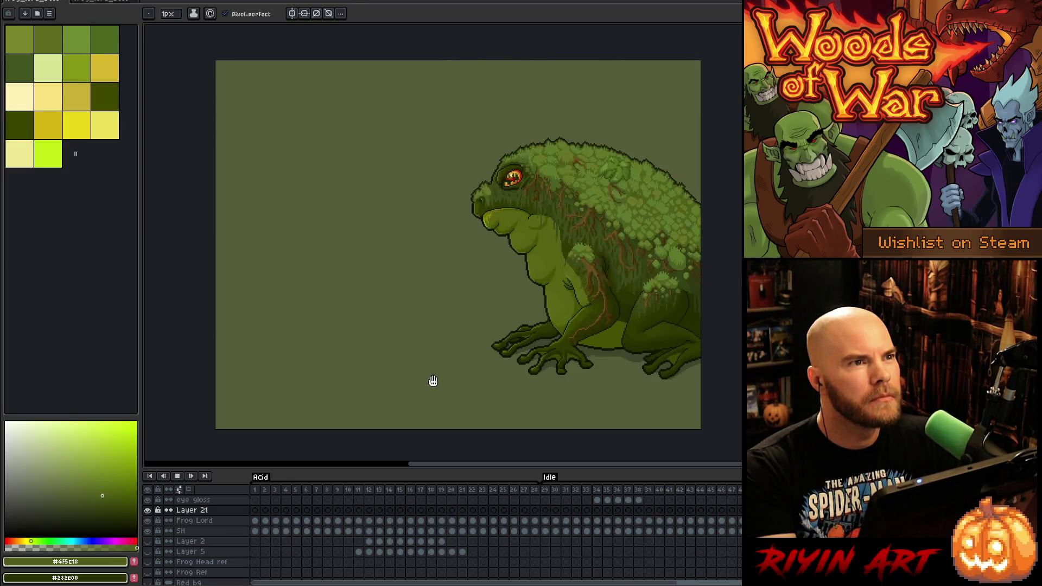
pyautogui.press('Return')
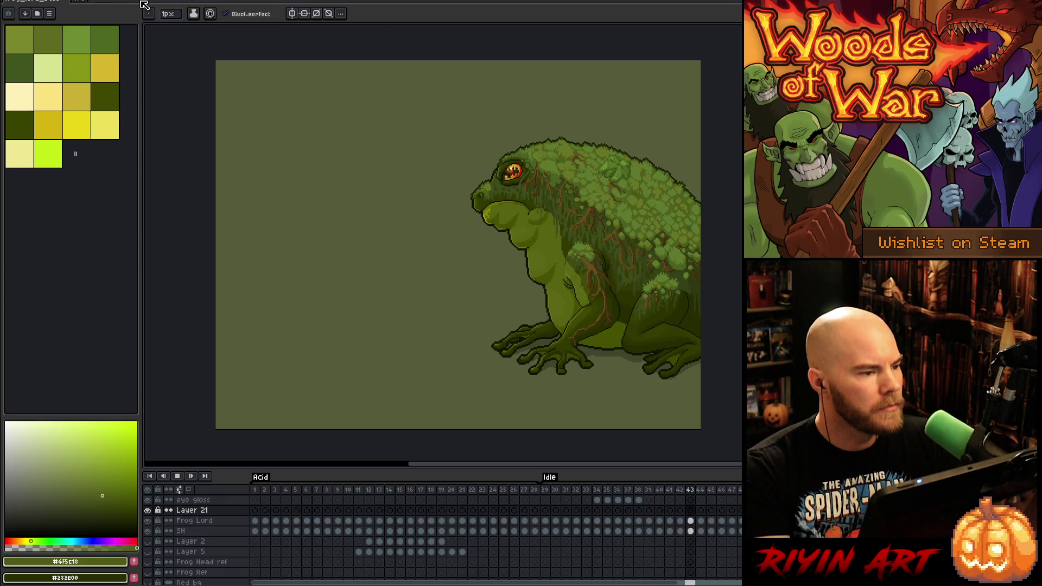
pyautogui.press('Return')
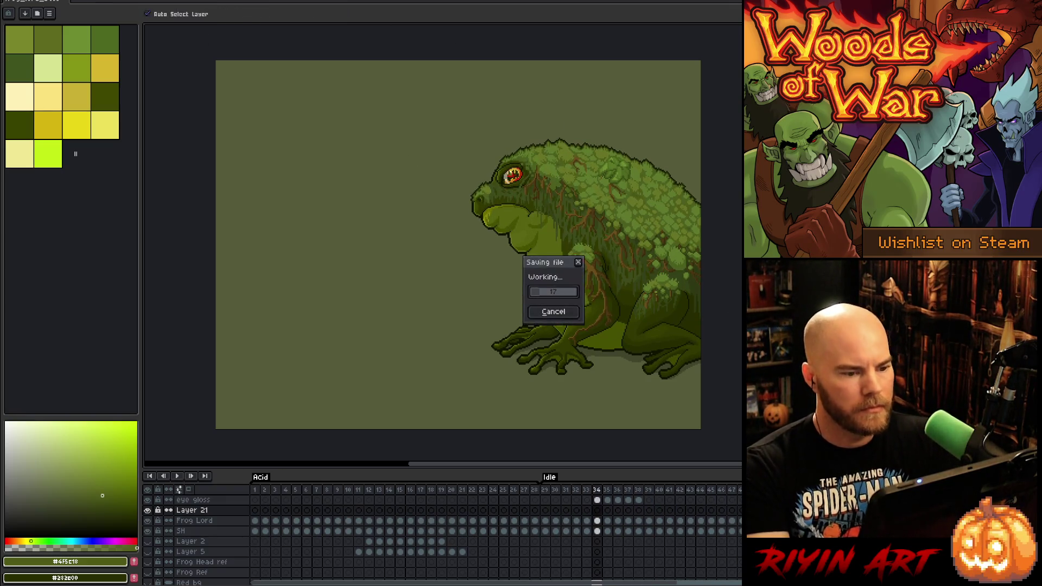
# Resume playback of the frog's idle animation after the save finishes
pyautogui.press('Return')
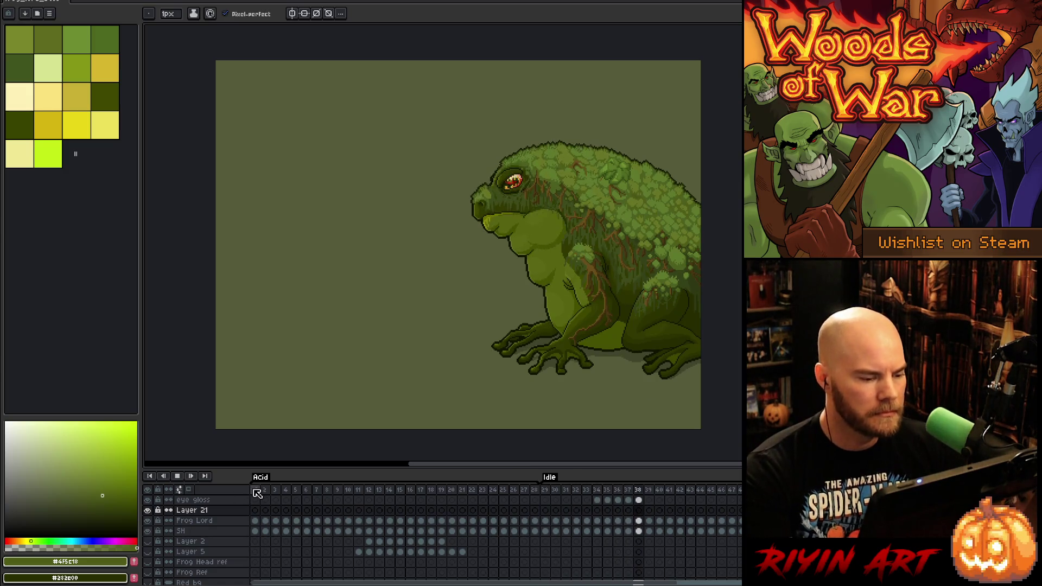
pyautogui.click(255, 490)
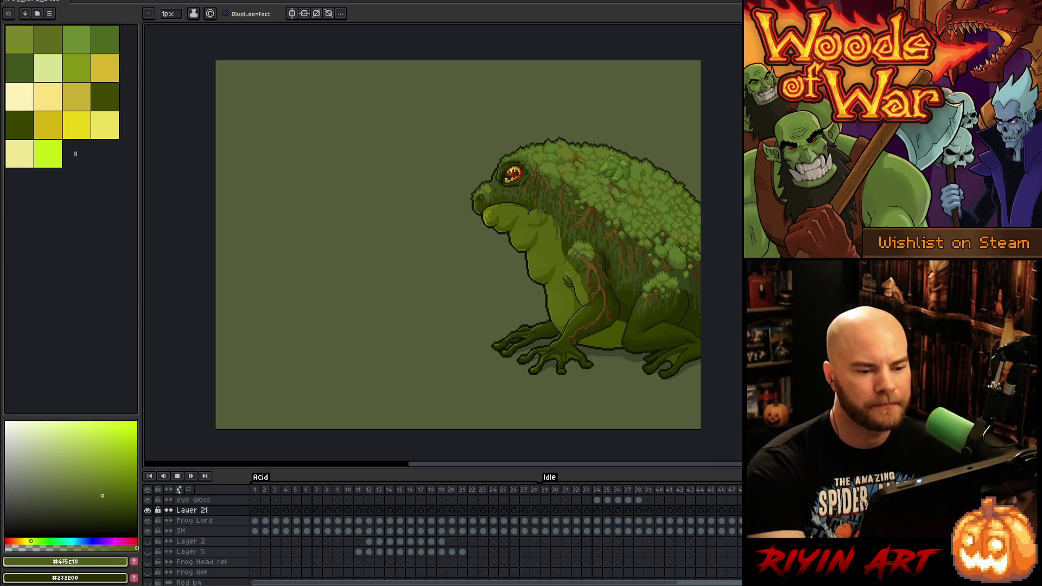
pyautogui.scroll(1, 638, 258)
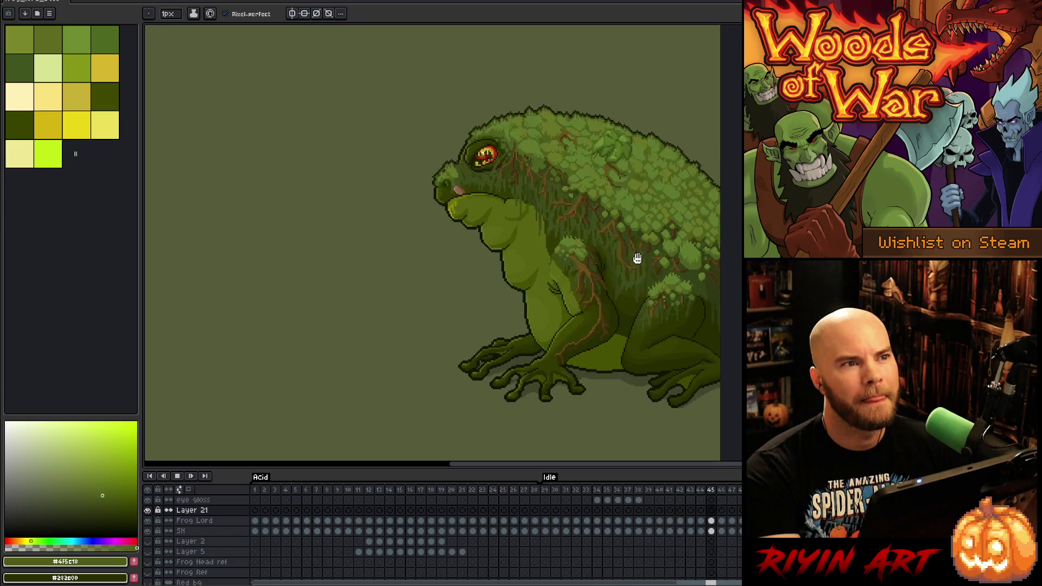